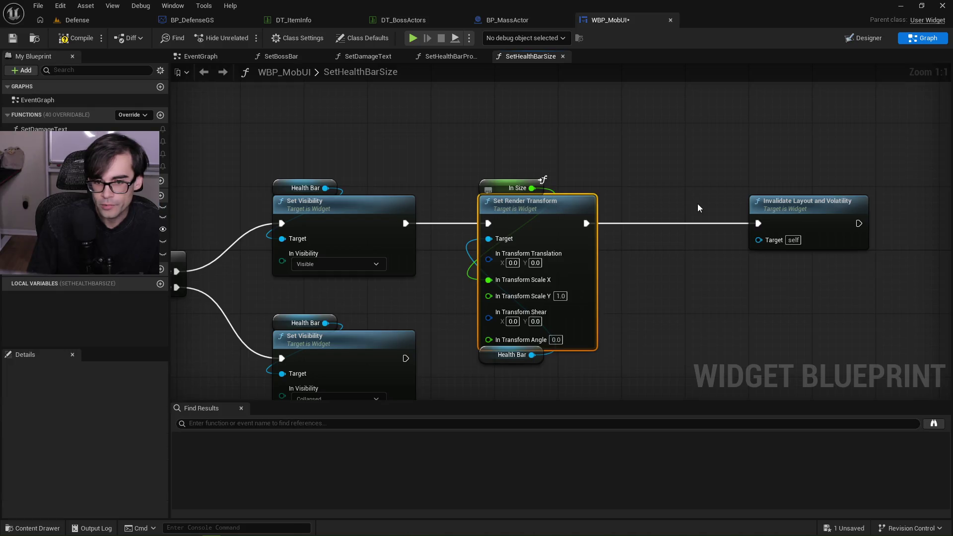
Add a breakpoint on Set Render Transform, compile WBP_MobUI, and play the Defense level
key("F9")
right_click(129, 143)
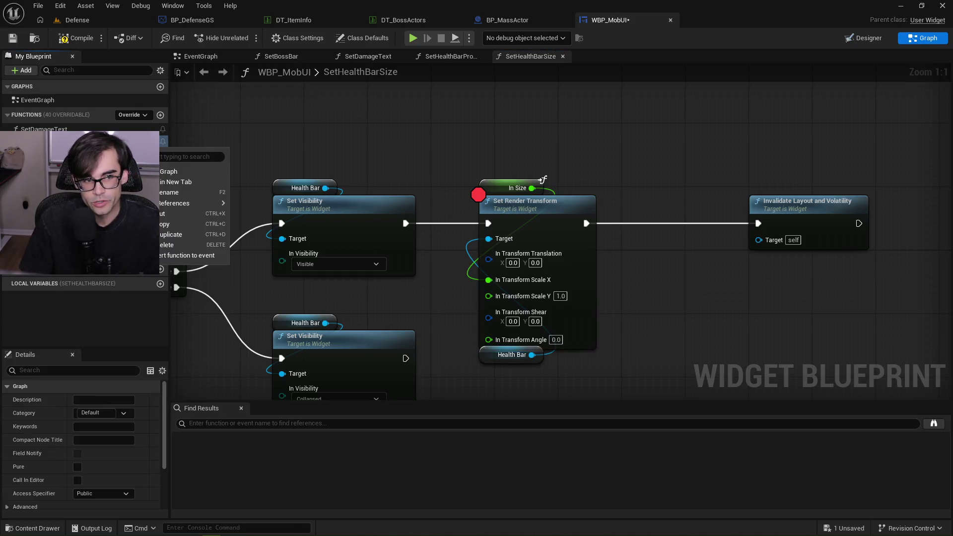
left_click(67, 43)
left_click(97, 16)
left_click(248, 38)
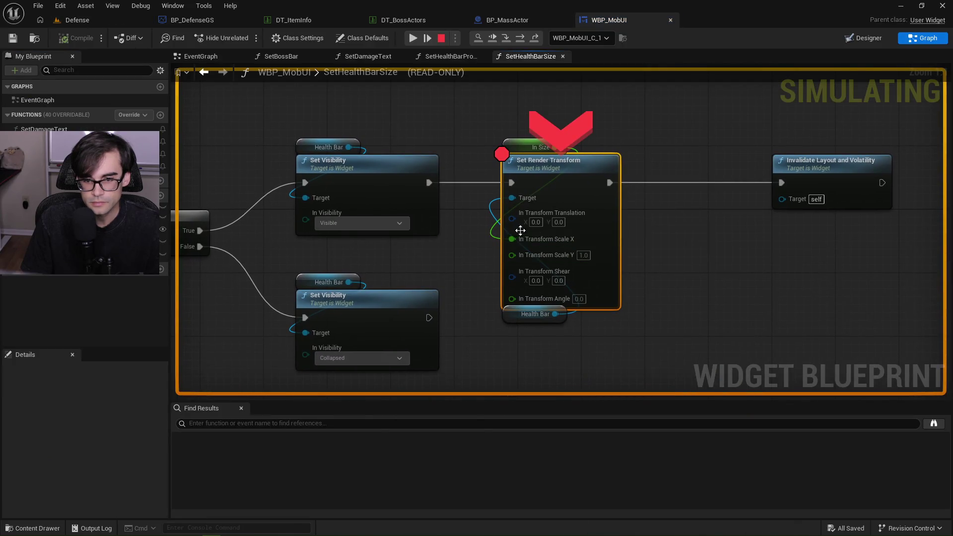
Confirm In Scale X reads 4.0 at the breakpoint, resume, stop play, and open DT_BossActors
mouse_move(508, 243)
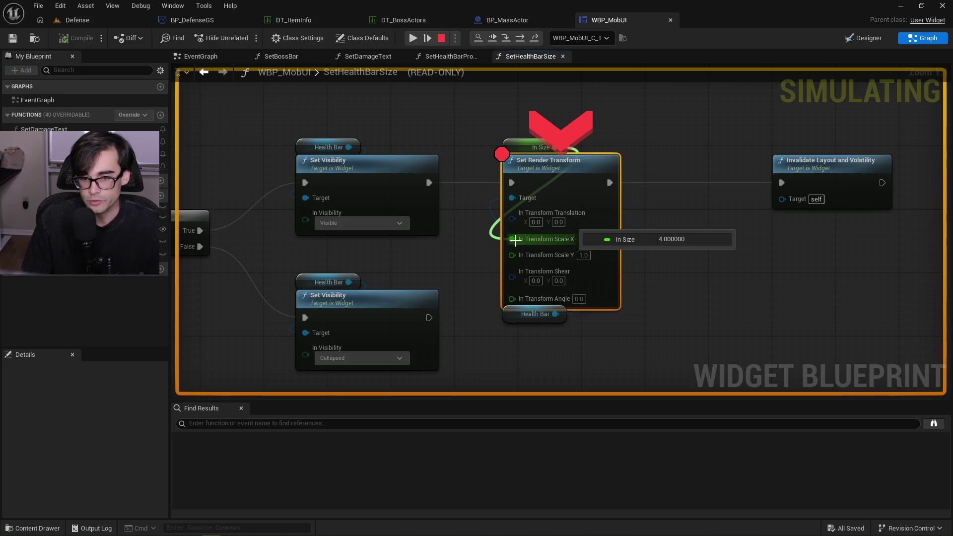
mouse_move(532, 316)
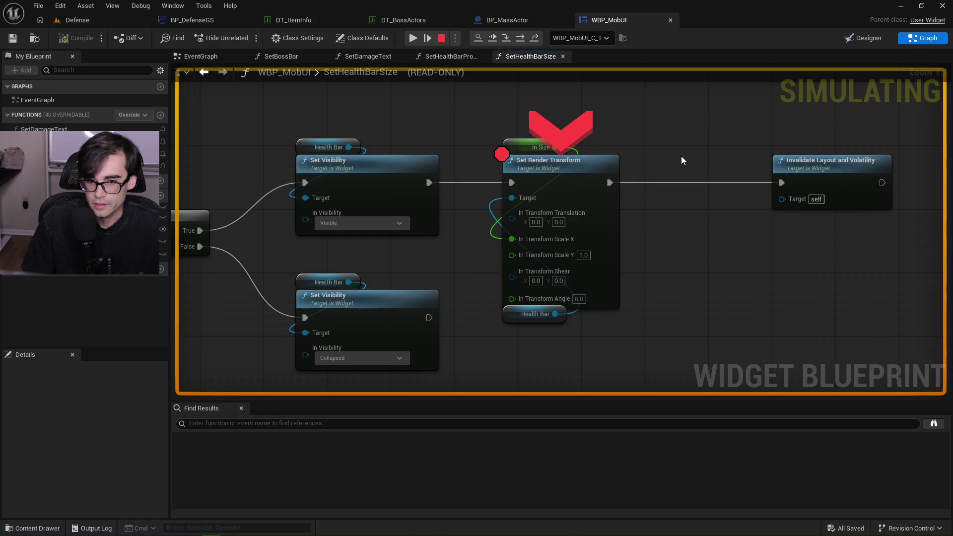
key("F10")
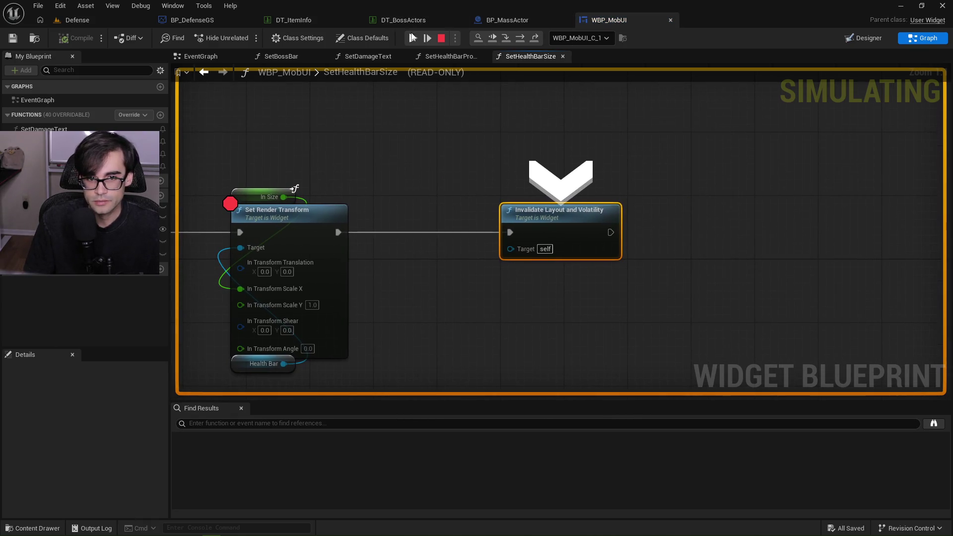
left_click(413, 37)
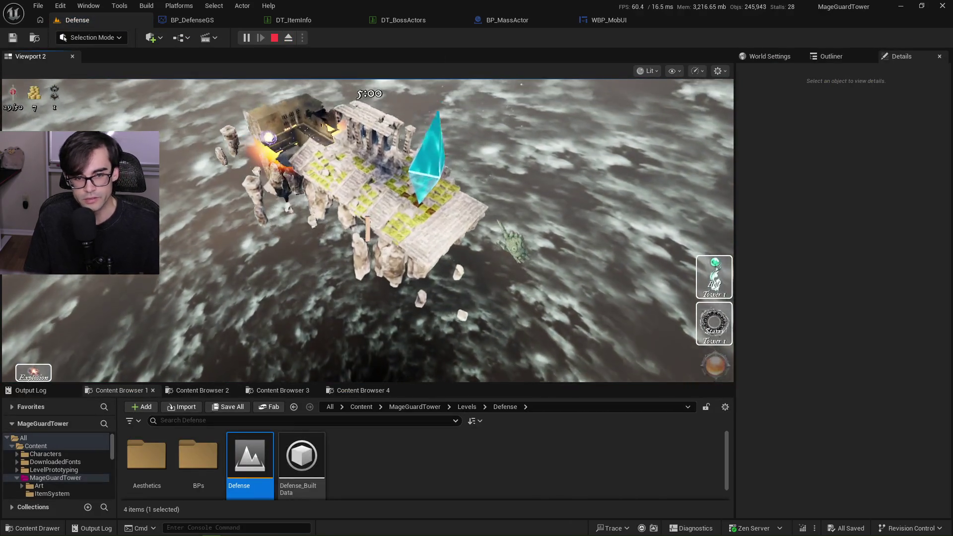
key("Escape")
left_click(397, 25)
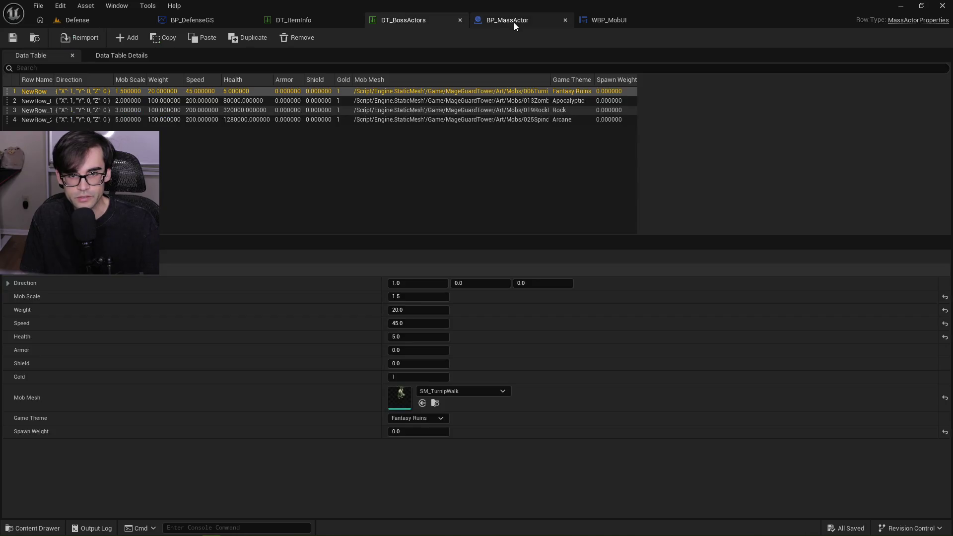
Set BP_MassActor's Fantasy Ruins Boss Bar Size to 0.1, save, and play the Defense level
left_click(513, 22)
left_click(620, 20)
left_click(502, 21)
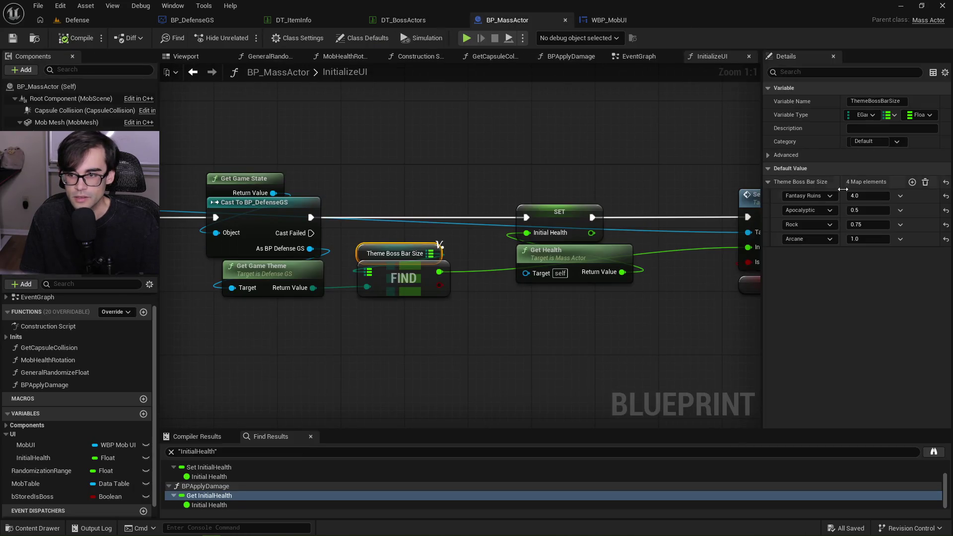
left_click(875, 194)
type("0.1")
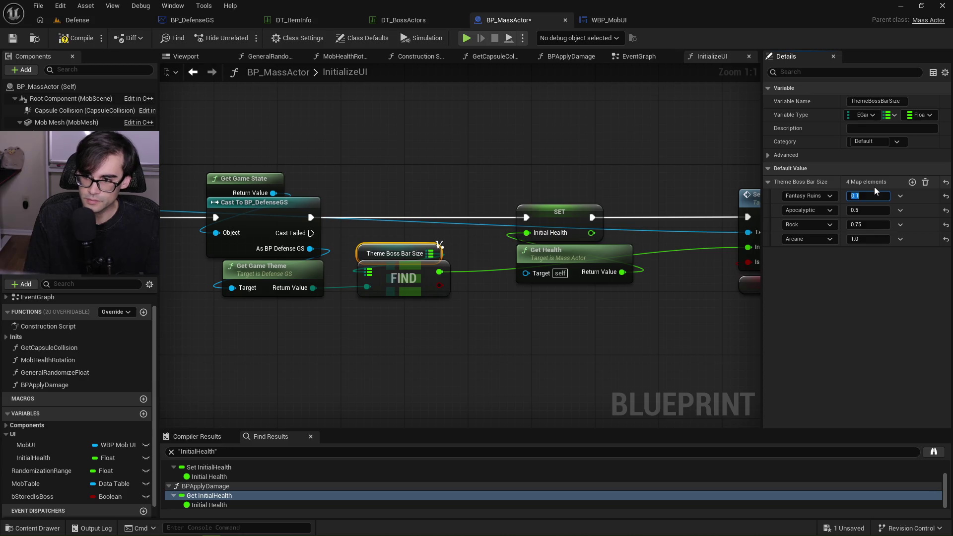
left_click(13, 38)
left_click(144, 21)
left_click(245, 38)
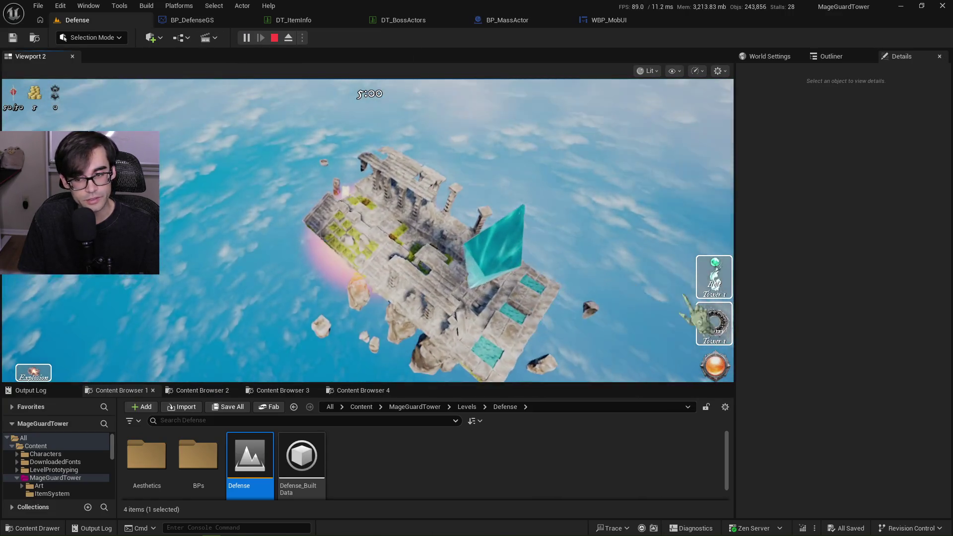
left_click(700, 322)
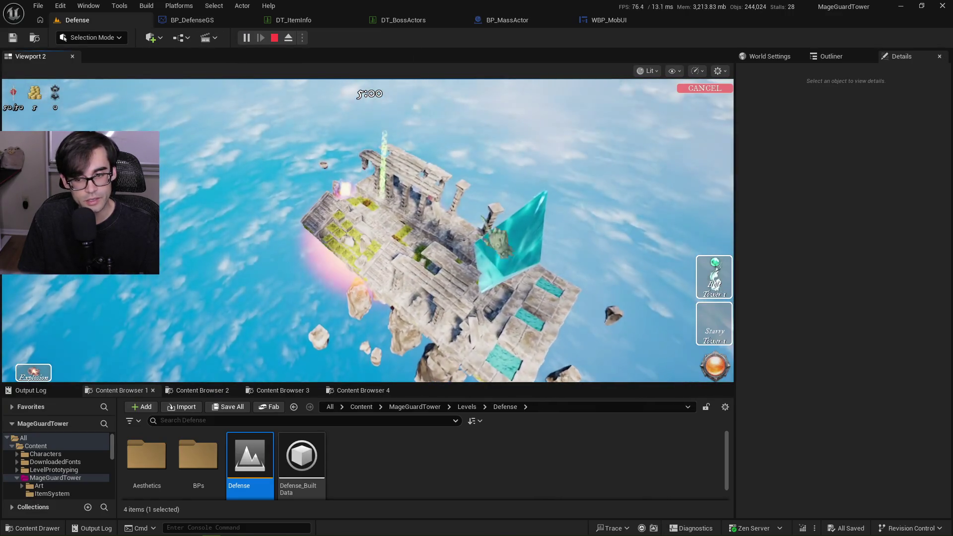
left_click(717, 370)
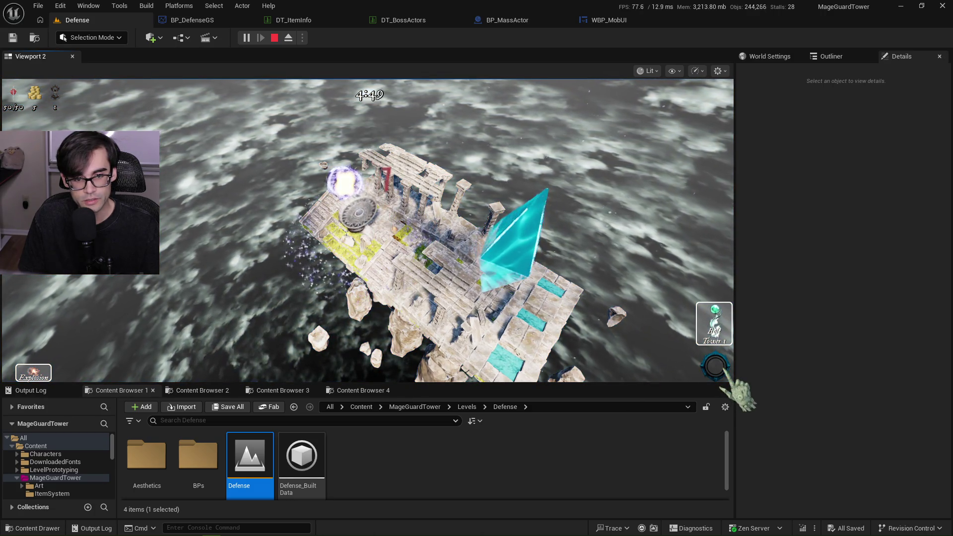
left_click(384, 194)
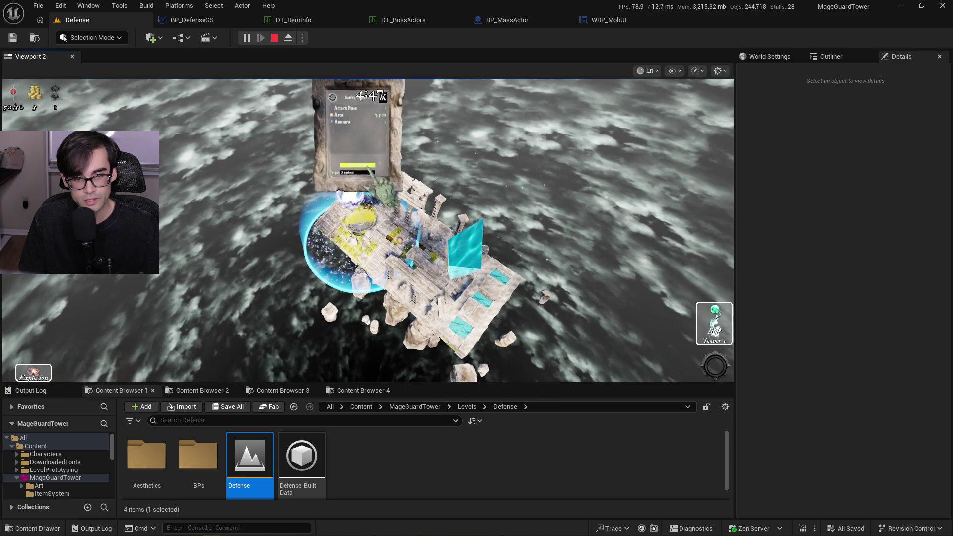
scroll(367, 231, "up", 3)
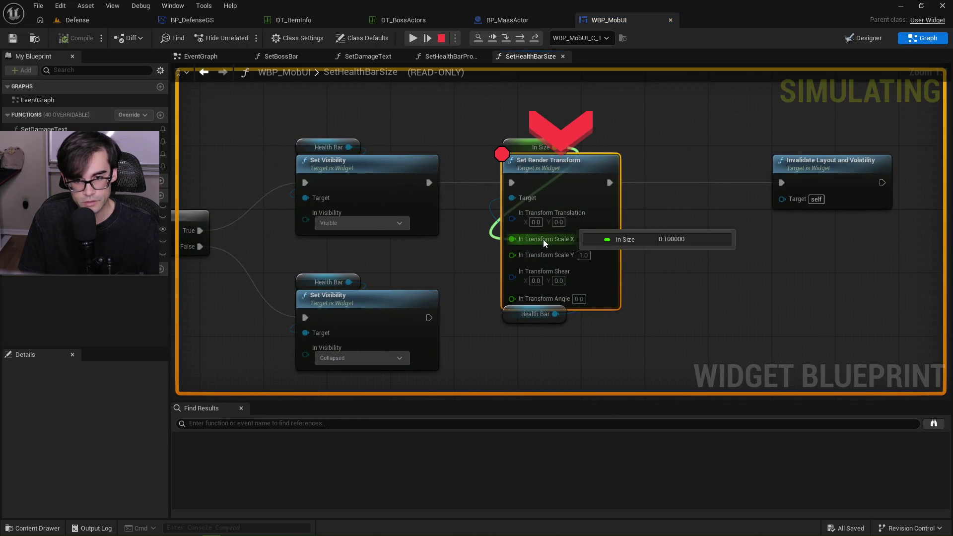
left_click(414, 38)
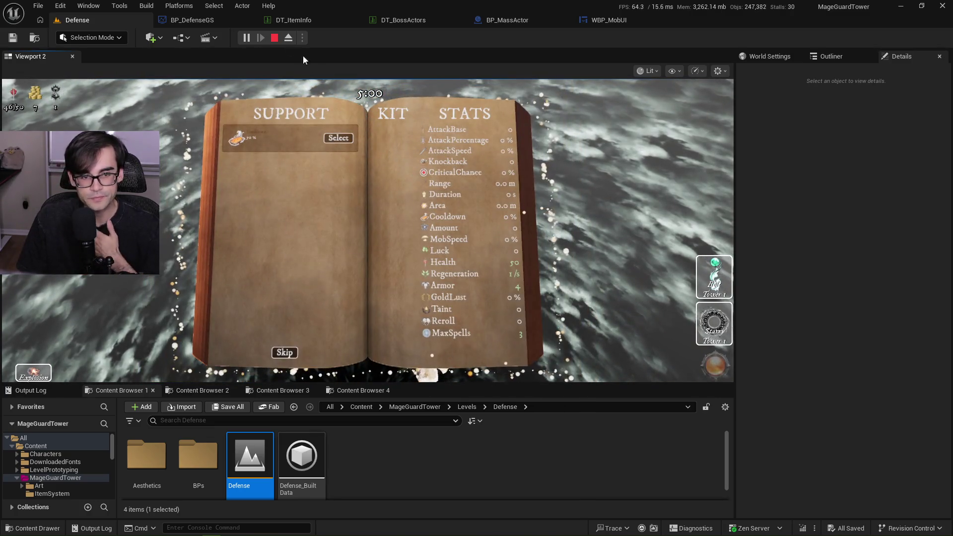
left_click(274, 39)
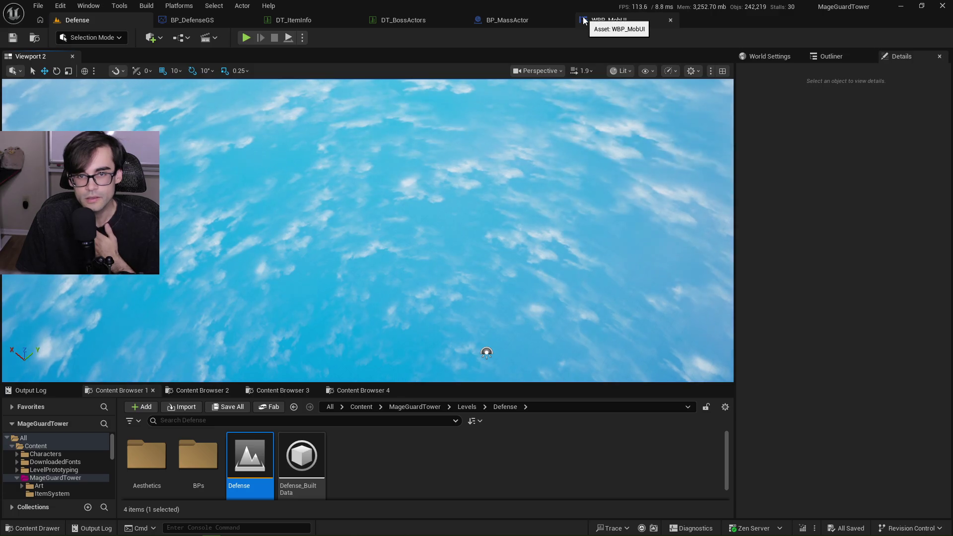
Remove the Set Render Transform breakpoint in WBP_MobUI and show the SetHealthBarProgress graph
left_click(531, 19)
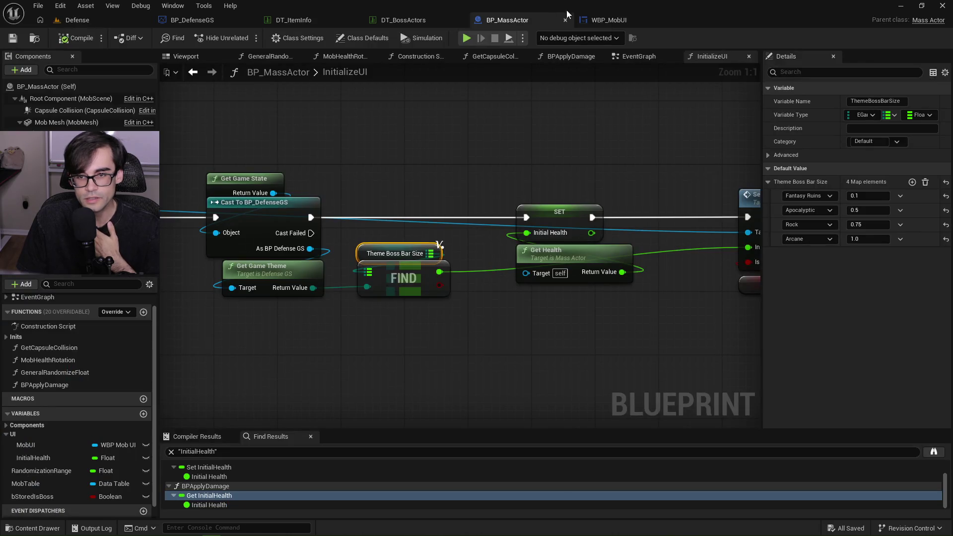
left_click(598, 20)
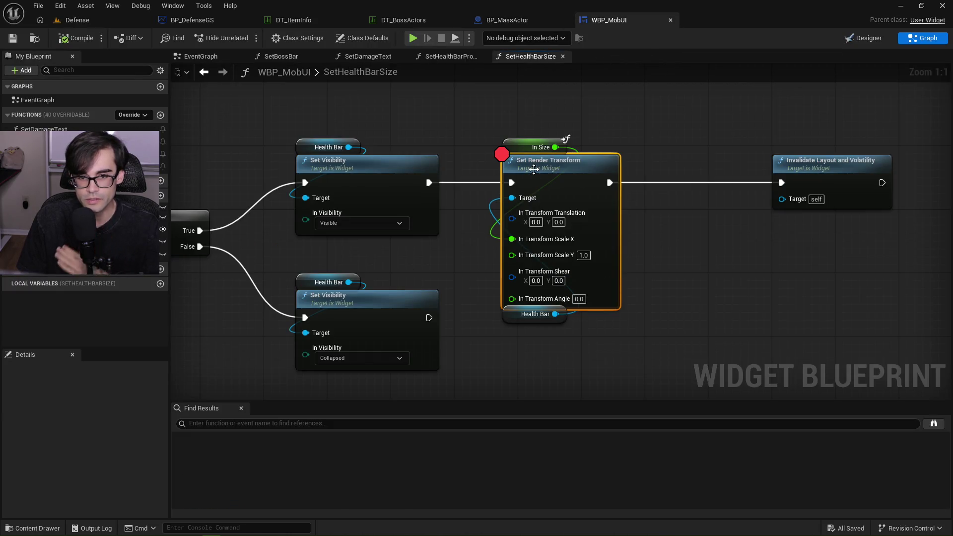
key("F9")
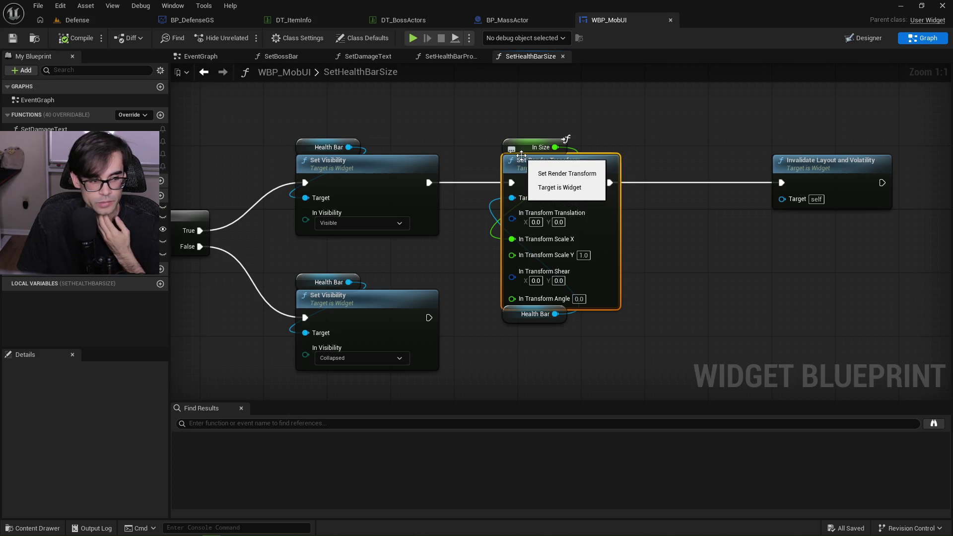
scroll(715, 238, "down", 2)
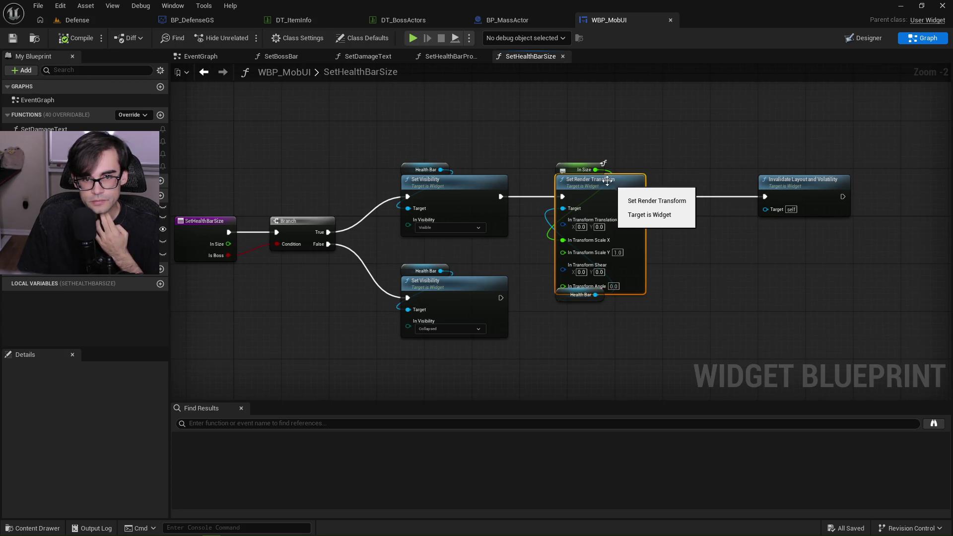
left_click(446, 57)
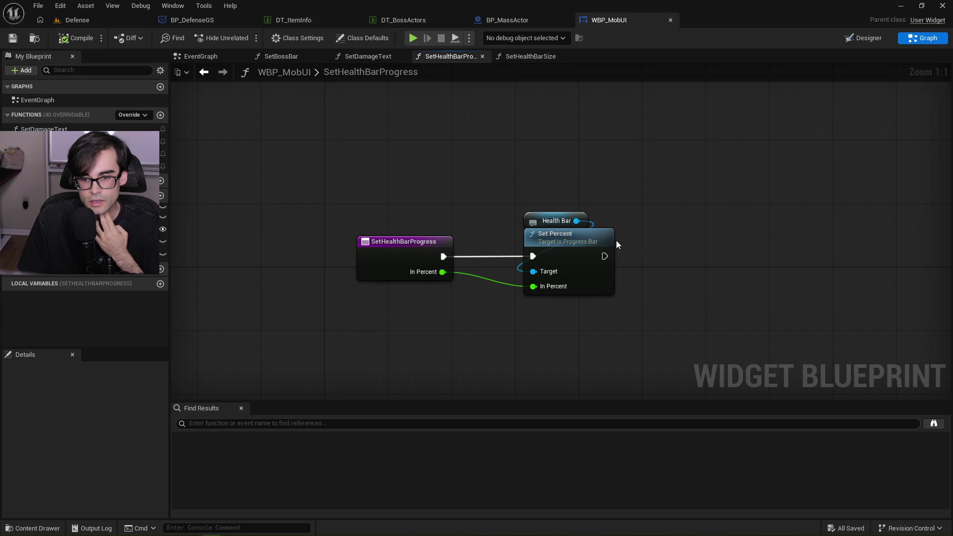
Search all blueprints for references to SetHealthBarSize's Health Bar getter, then close those results
left_click(369, 57)
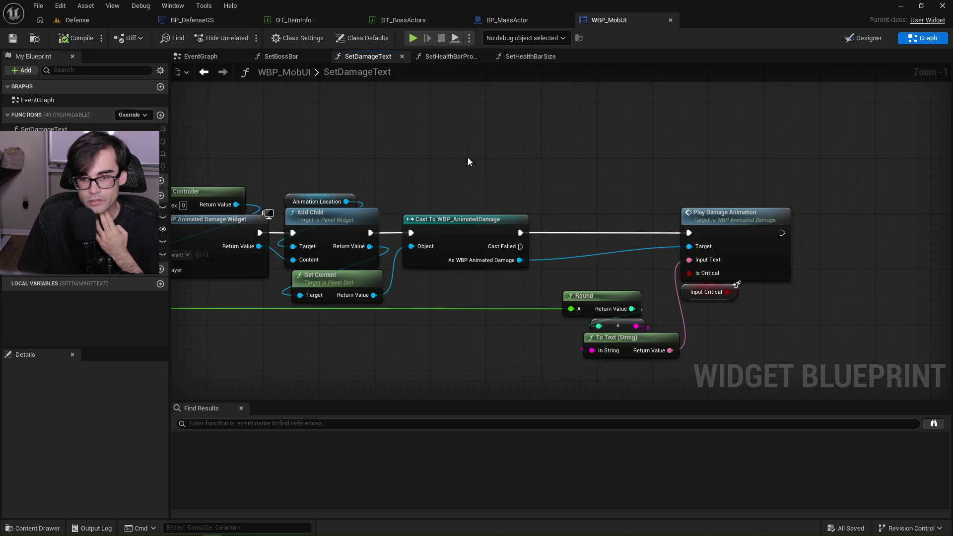
left_click(519, 57)
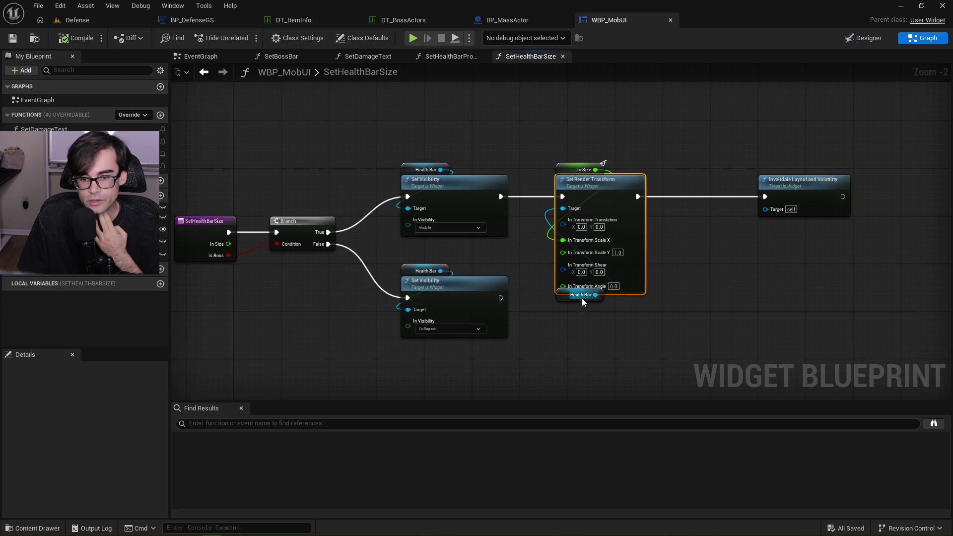
right_click(562, 299)
mouse_move(641, 136)
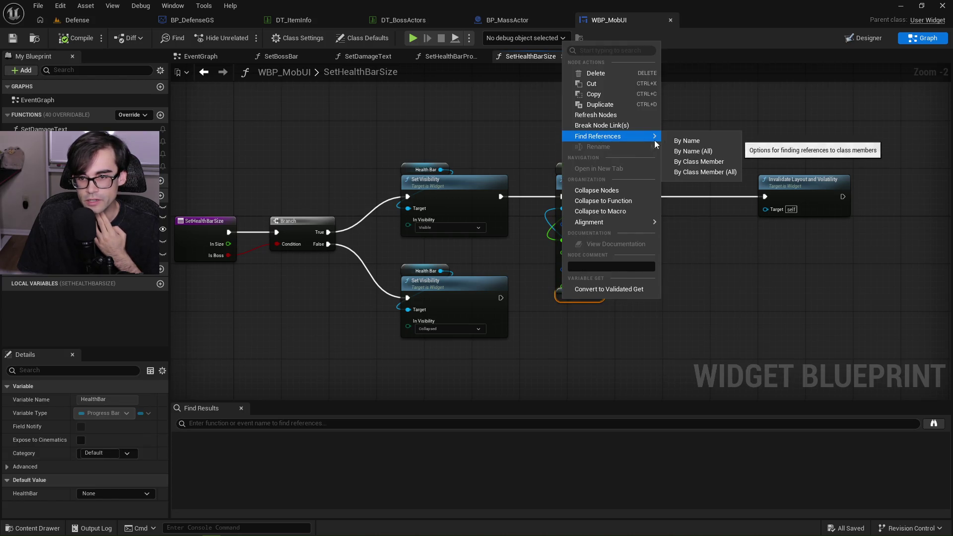
left_click(697, 150)
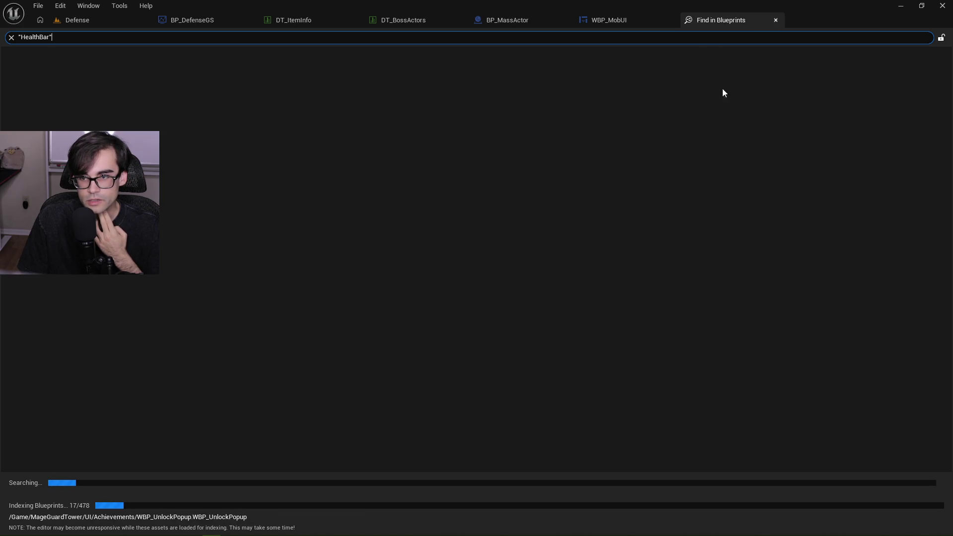
middle_click(760, 17)
List HealthBar references within WBP_MobUI only, using Find References by name
right_click(562, 295)
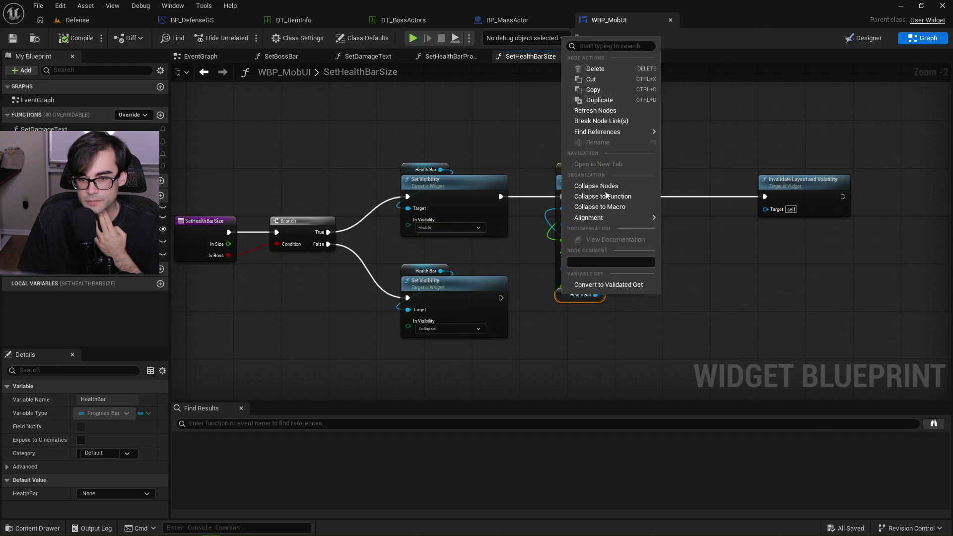
mouse_move(618, 133)
left_click(677, 135)
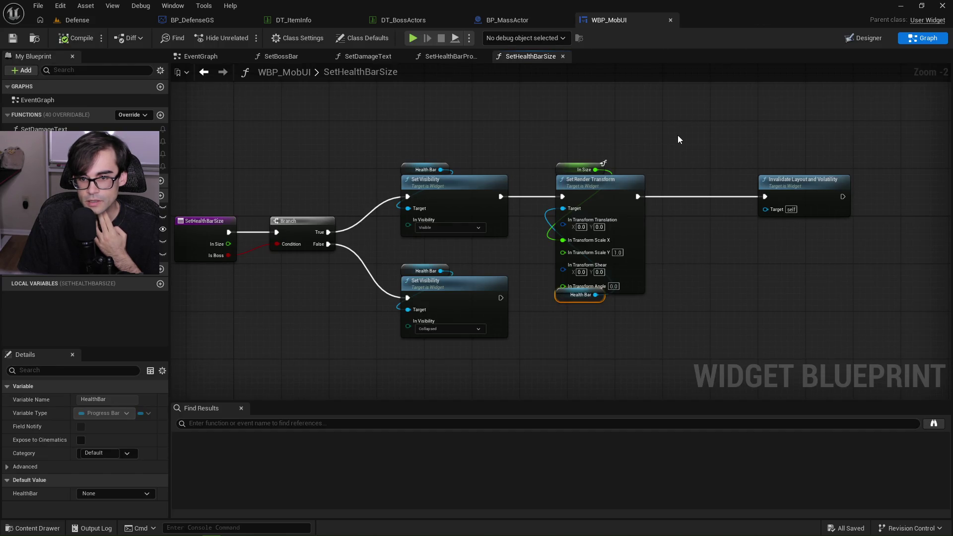
scroll(250, 458, "down", 3)
scroll(238, 454, "up", 5)
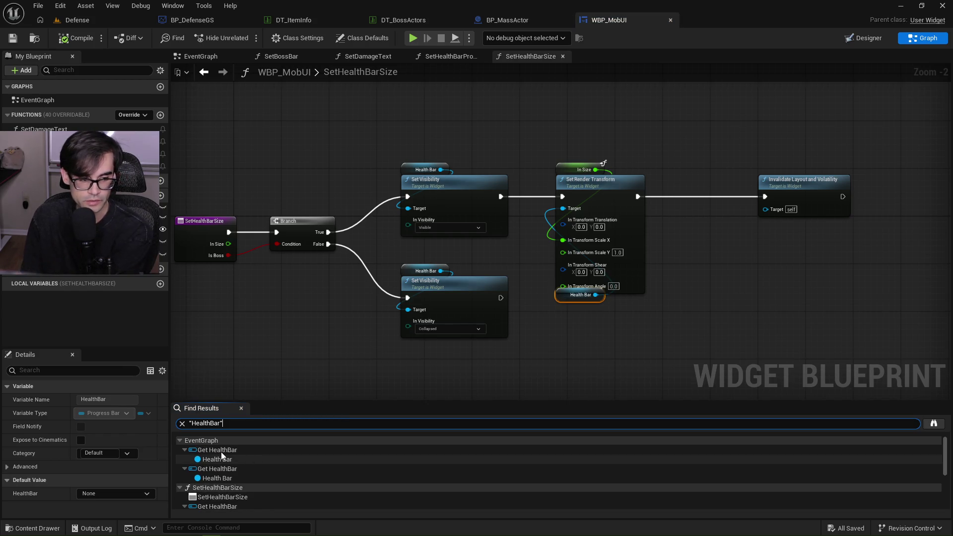
Delete the Health Bar Set Style node using Health Hover Style from the EventGraph
double_click(222, 452)
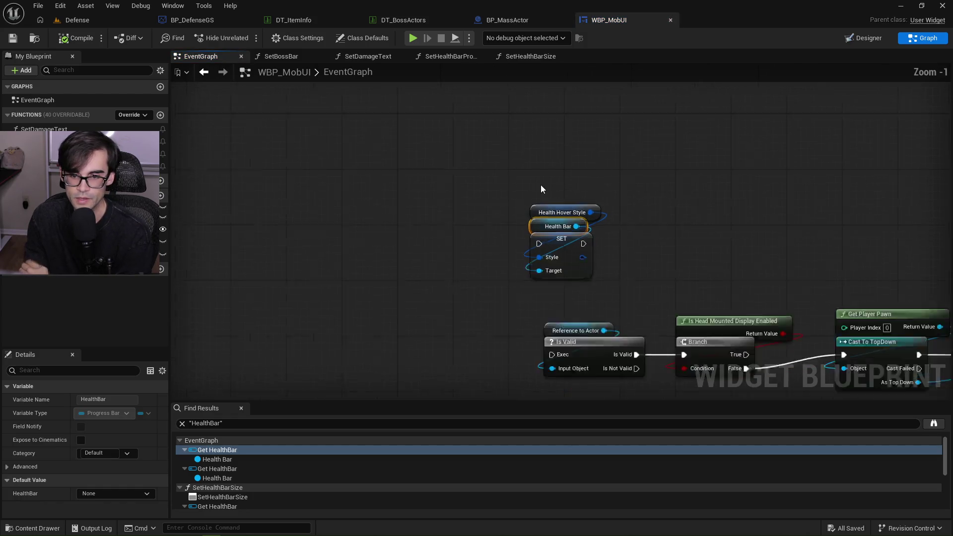
scroll(542, 189, "down", 3)
scroll(514, 180, "up", 4)
left_click_drag(515, 180, 566, 239)
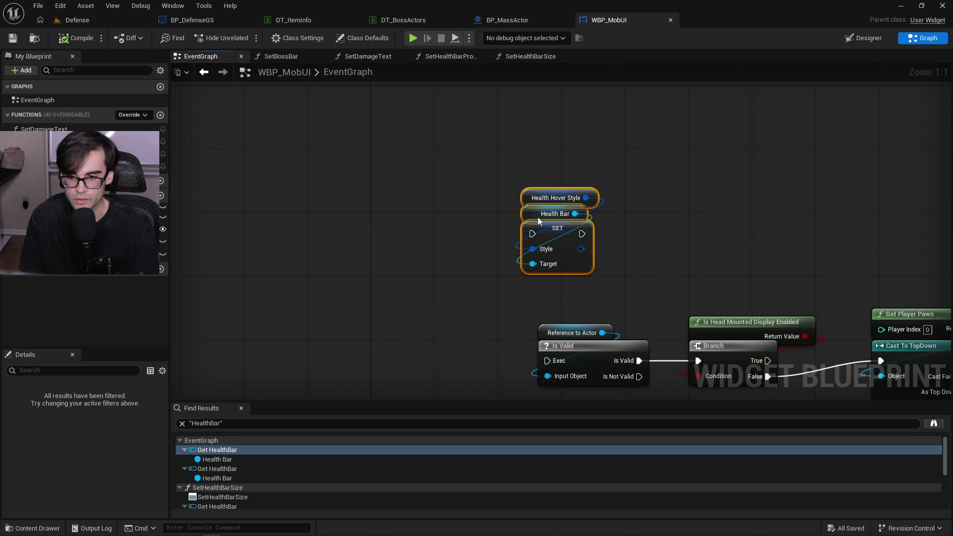
key("Delete")
Delete the Health Default Style Set Style node and its getters, then compile WBP_MobUI
left_click_drag(628, 270, 530, 158)
scroll(520, 195, "down", 1)
mouse_move(520, 195)
left_mouse_down()
mouse_move(454, 183)
mouse_move(608, 141)
left_mouse_up()
left_click_drag(407, 271, 570, 353)
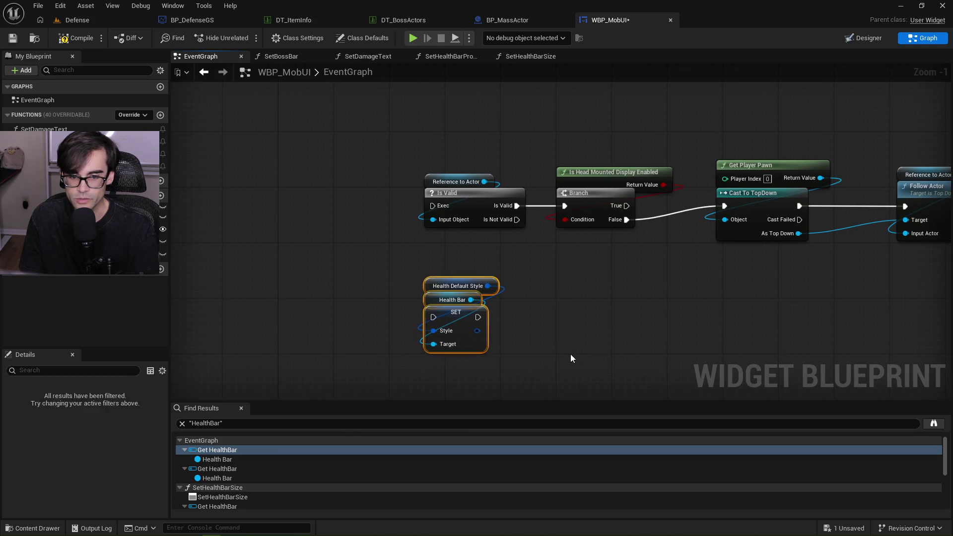
key("Delete")
left_click_drag(570, 239, 522, 256)
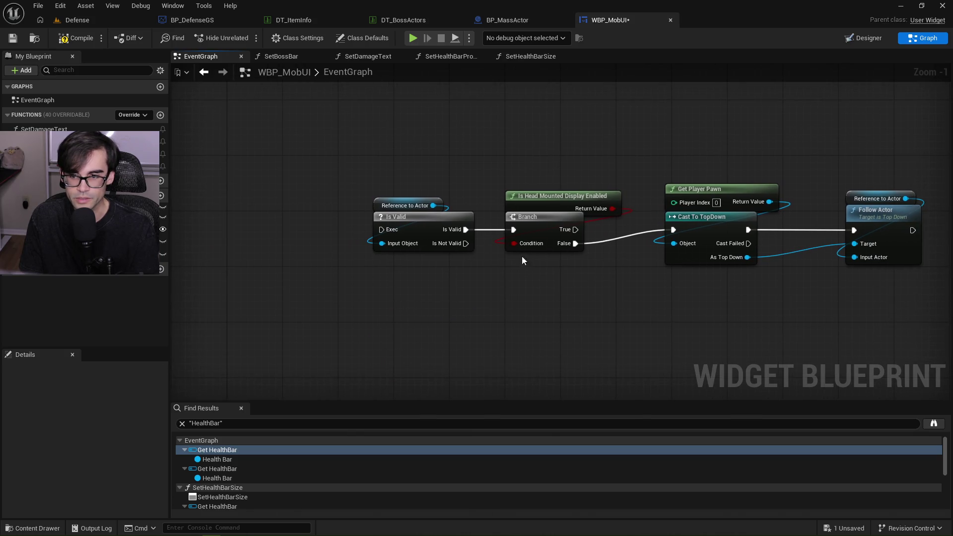
left_click(66, 40)
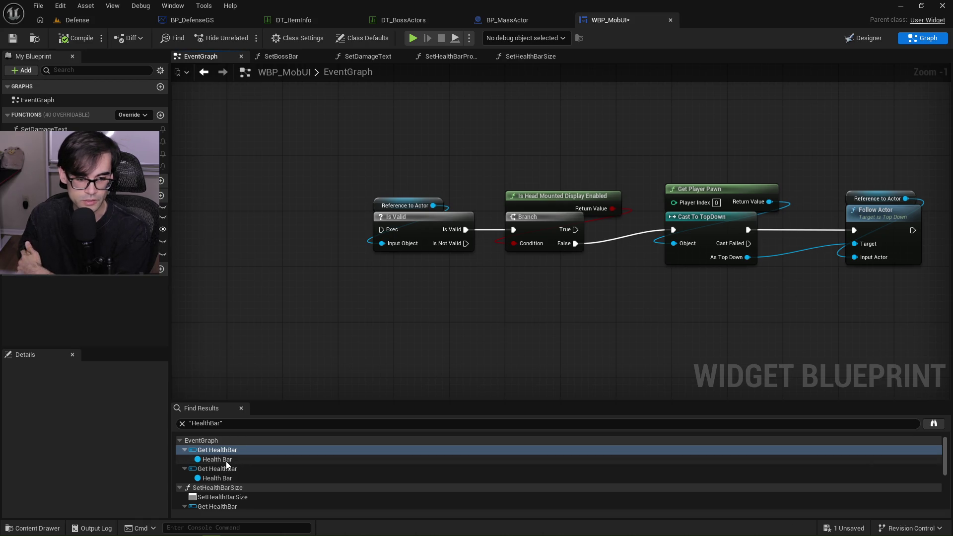
Inspect the remaining Health Bar references listed in Find Results
left_click(218, 451)
left_click(212, 459)
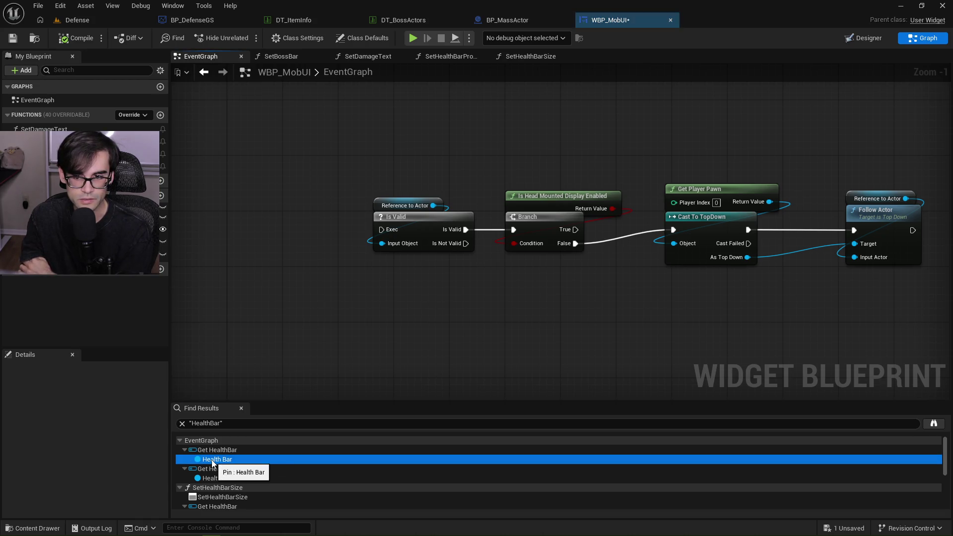
left_click(222, 470)
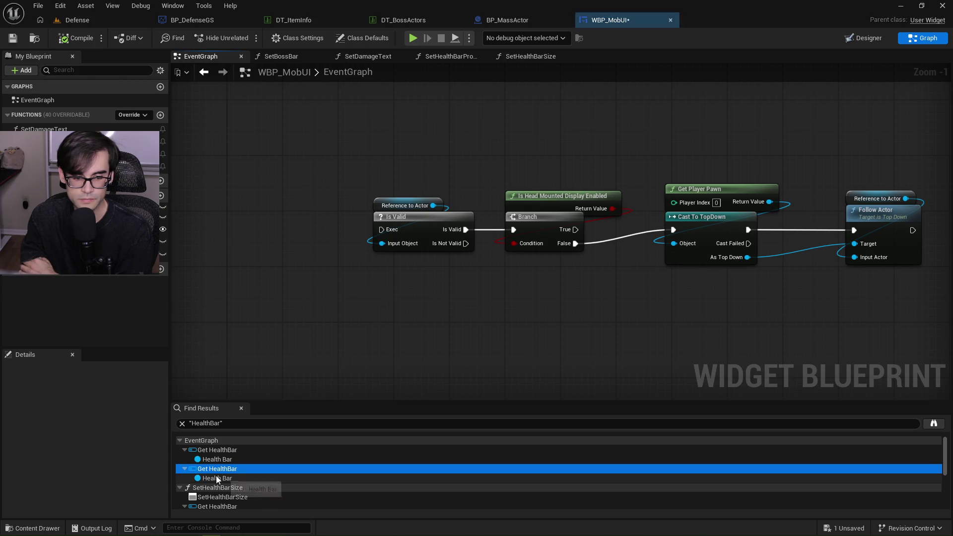
left_click(217, 478)
left_click(85, 43)
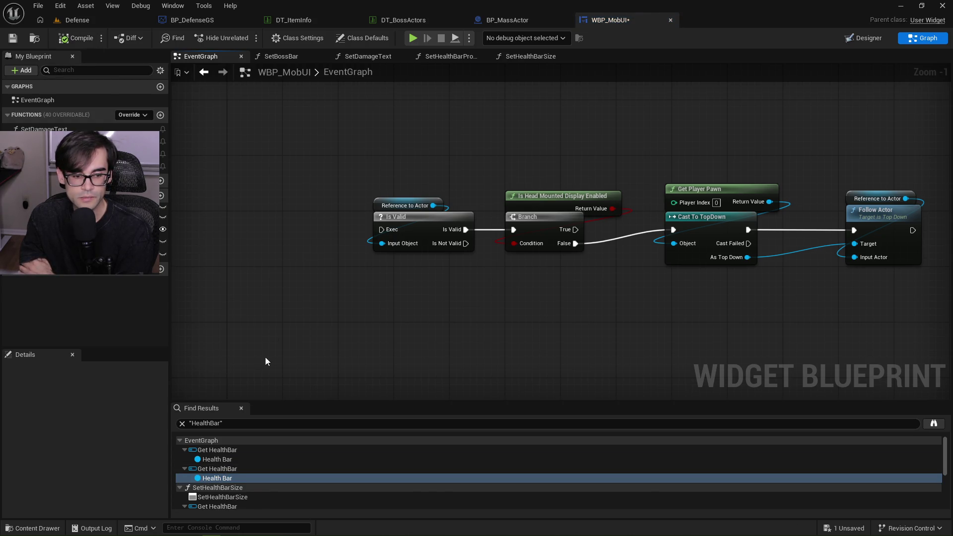
scroll(272, 442, "down", 2)
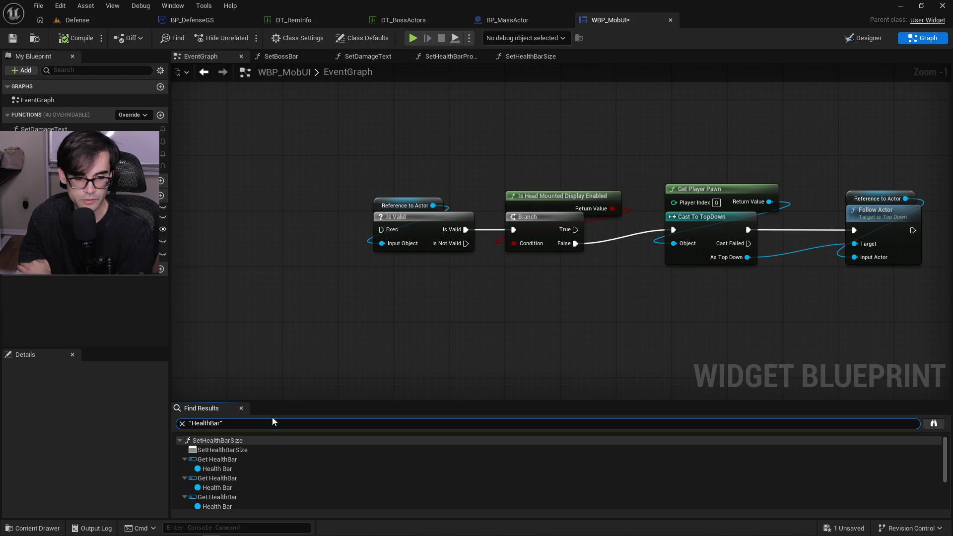
Review each Health Bar reference in SetHealthBarSize, including the visibility setter
left_click(234, 459)
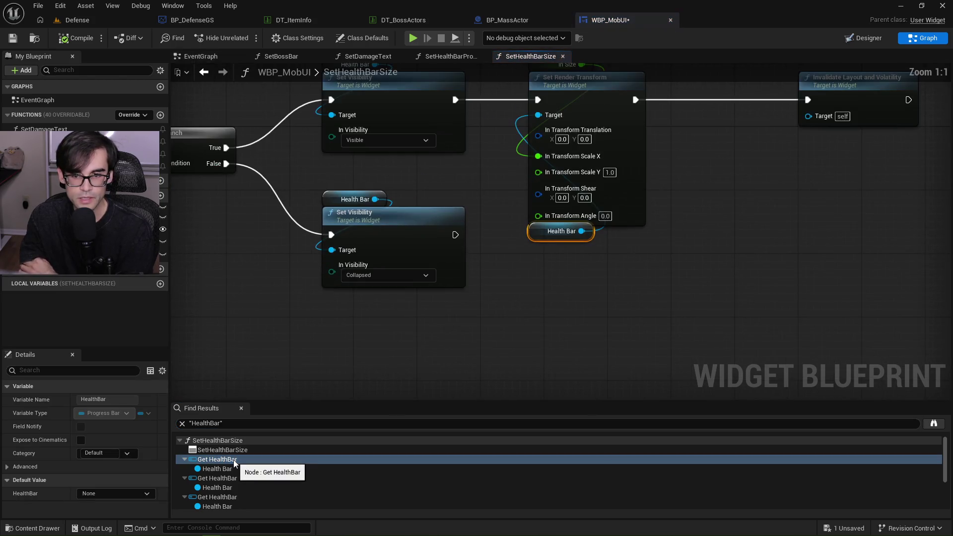
left_click(230, 470)
left_click(233, 488)
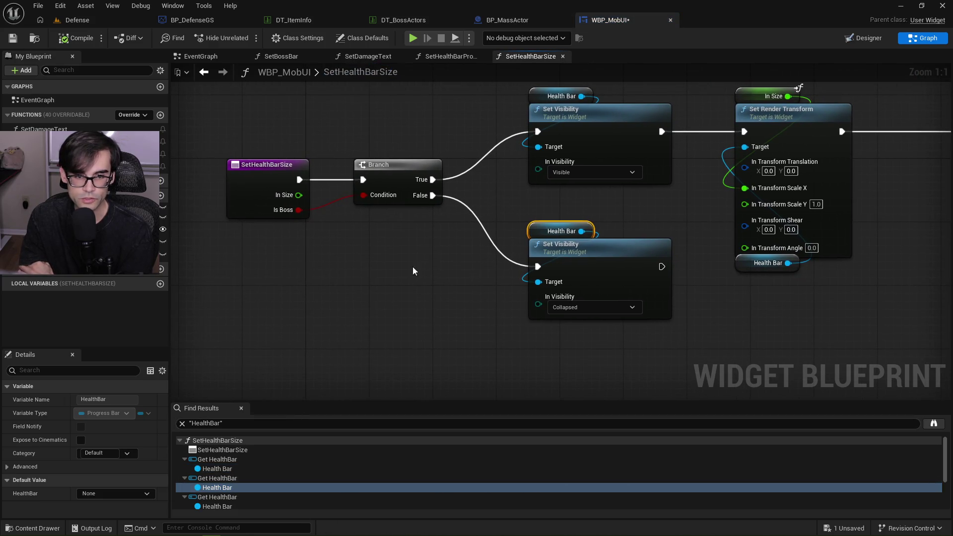
left_click(224, 506)
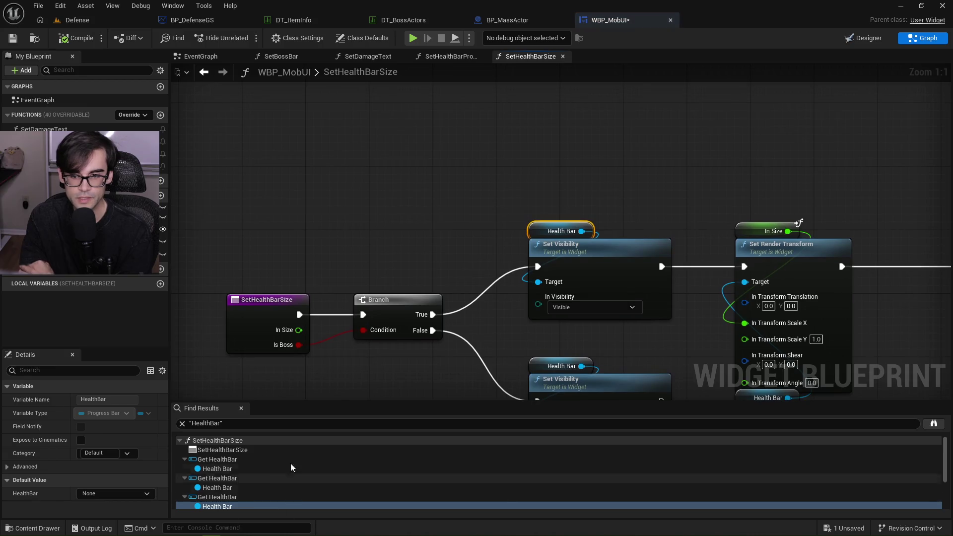
scroll(298, 472, "down", 2)
Review the Health Bar uses in SetHealthBarProgress and SetBossBar, ending on SetBossBar
left_click(229, 481)
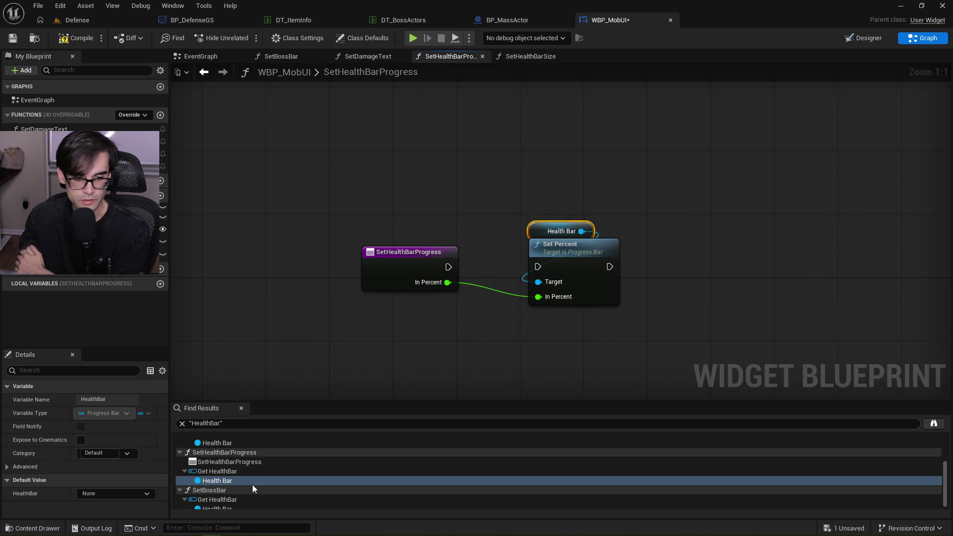
scroll(252, 484, "down", 1)
left_click(220, 503)
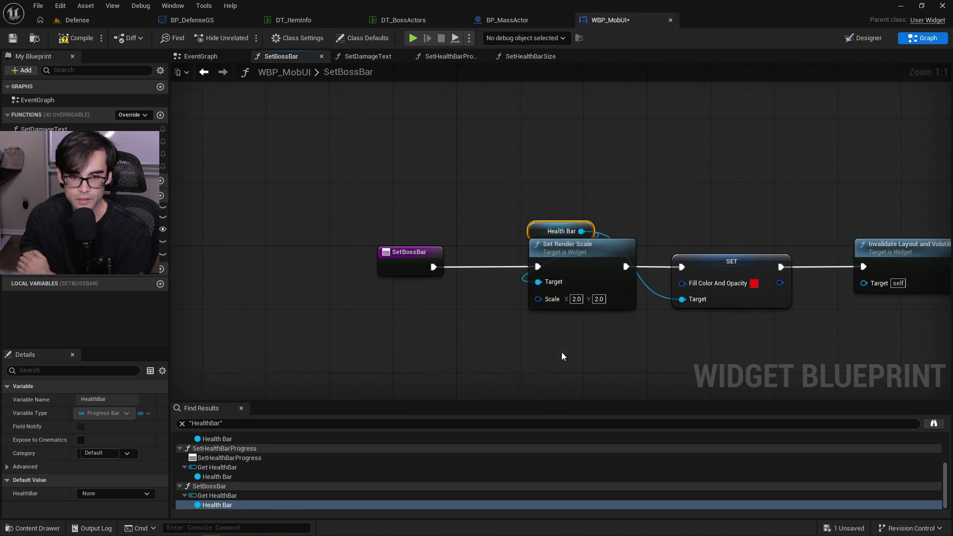
left_click_drag(708, 358, 626, 352)
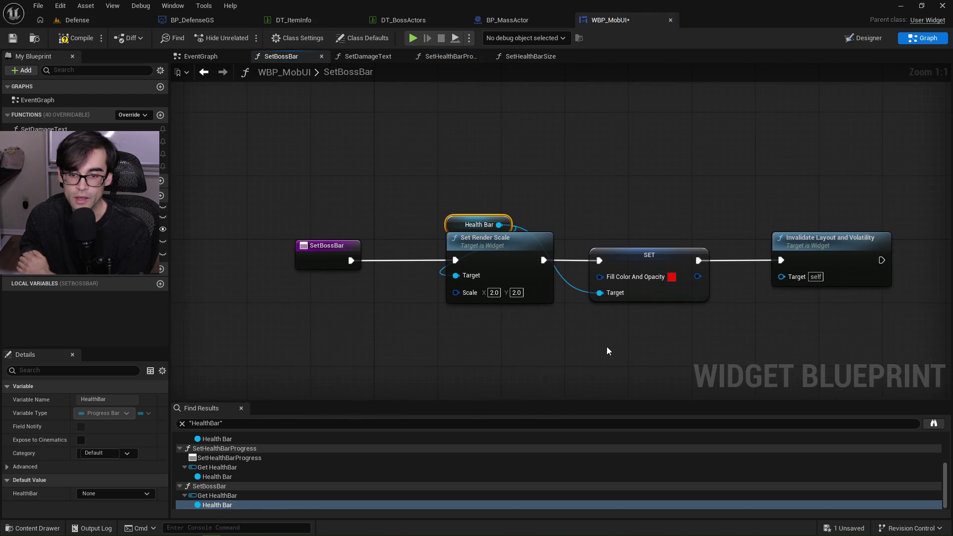
left_click_drag(421, 170, 701, 356)
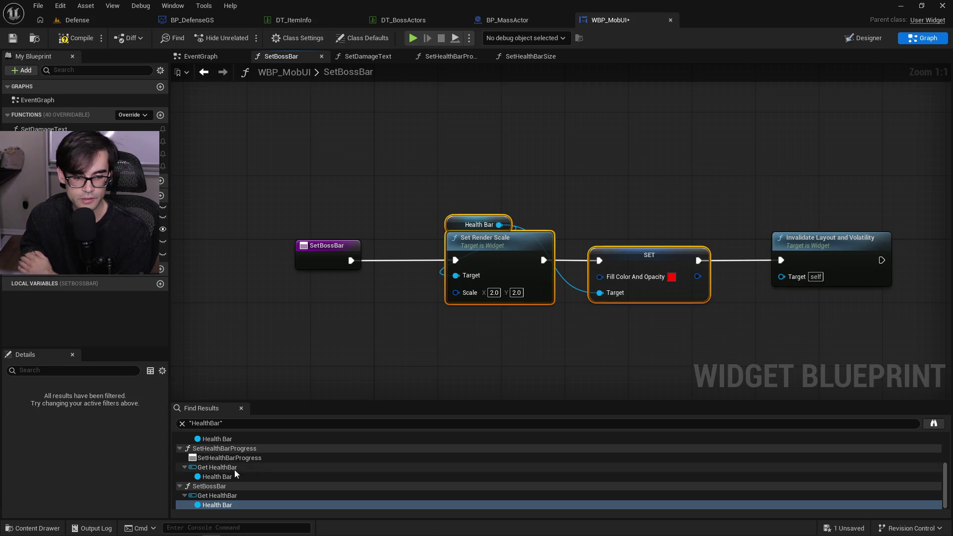
left_click(216, 477)
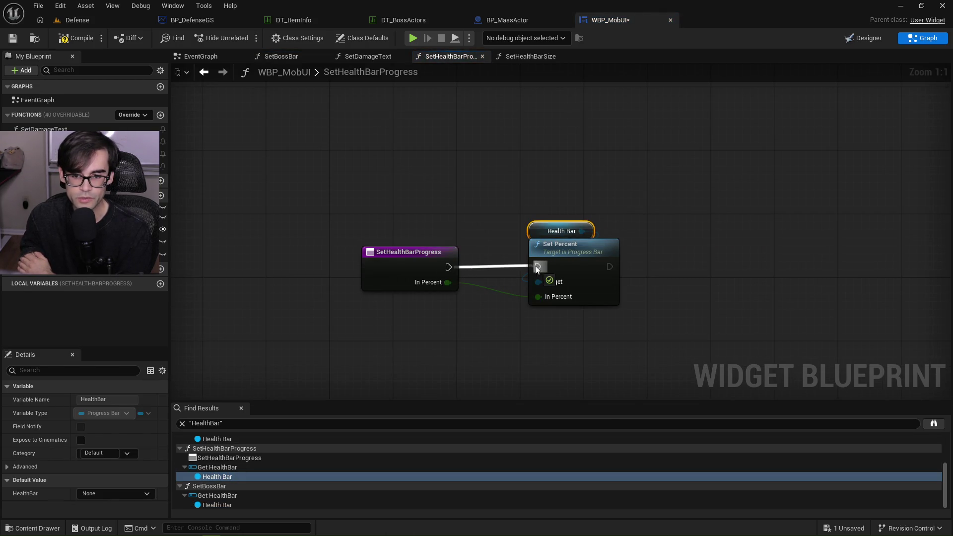
left_click(217, 495)
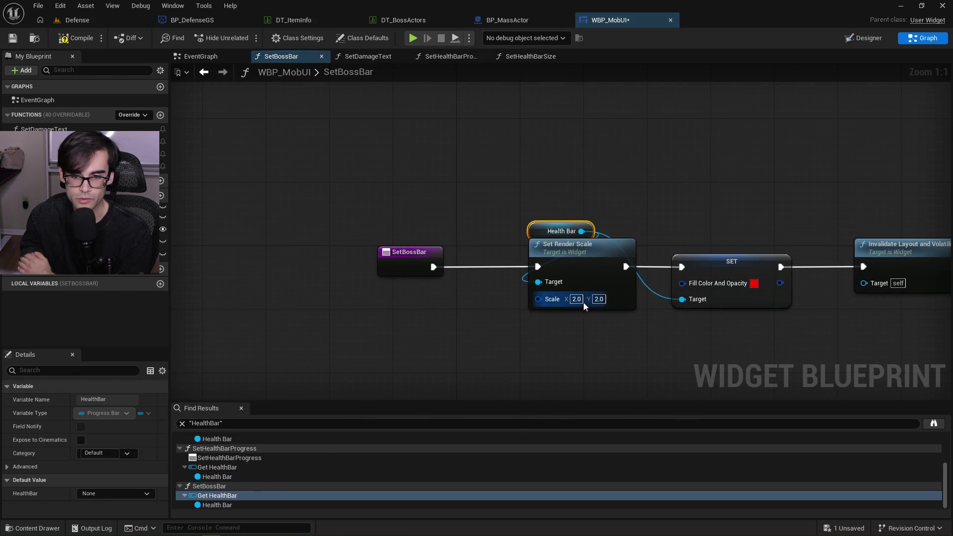
Delete SetBossBar's Set Render Scale node, wire the entry to the fill colour setter, compile and save
left_click_drag(560, 327, 496, 331)
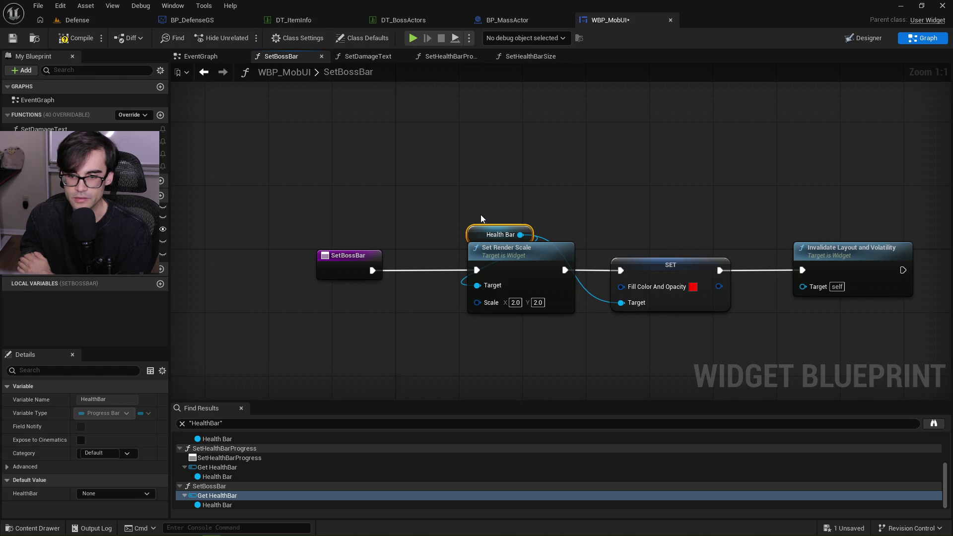
left_click_drag(480, 234, 635, 241)
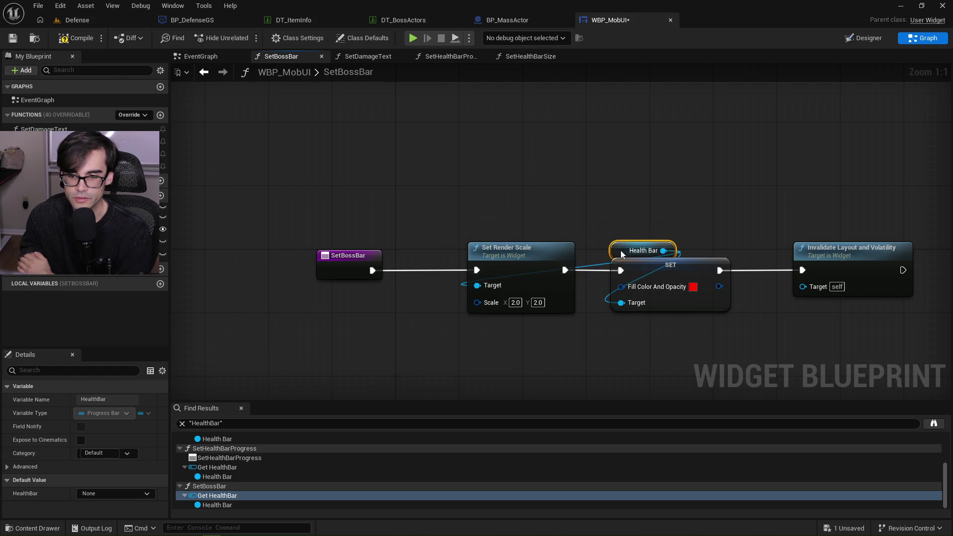
left_click_drag(514, 250, 474, 253)
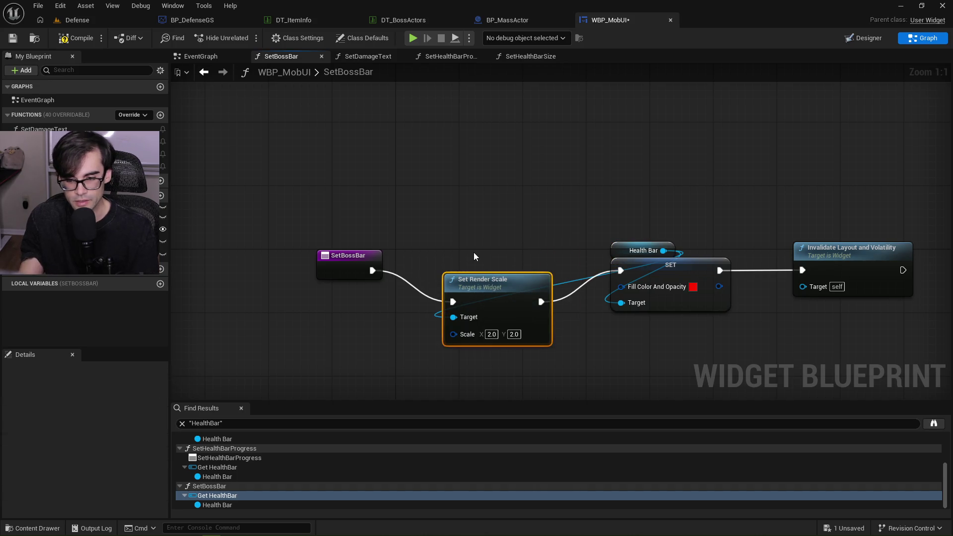
key("Delete")
mouse_move(372, 270)
left_mouse_down()
mouse_move(389, 283)
mouse_move(620, 271)
mouse_move(909, 304)
left_mouse_up()
left_click_drag(819, 259, 665, 256)
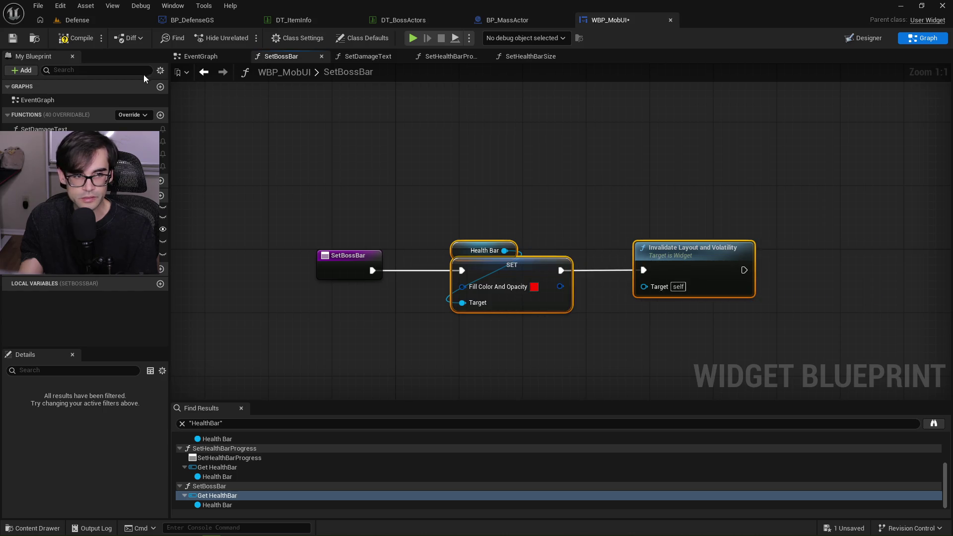
left_click(64, 40)
left_click(12, 38)
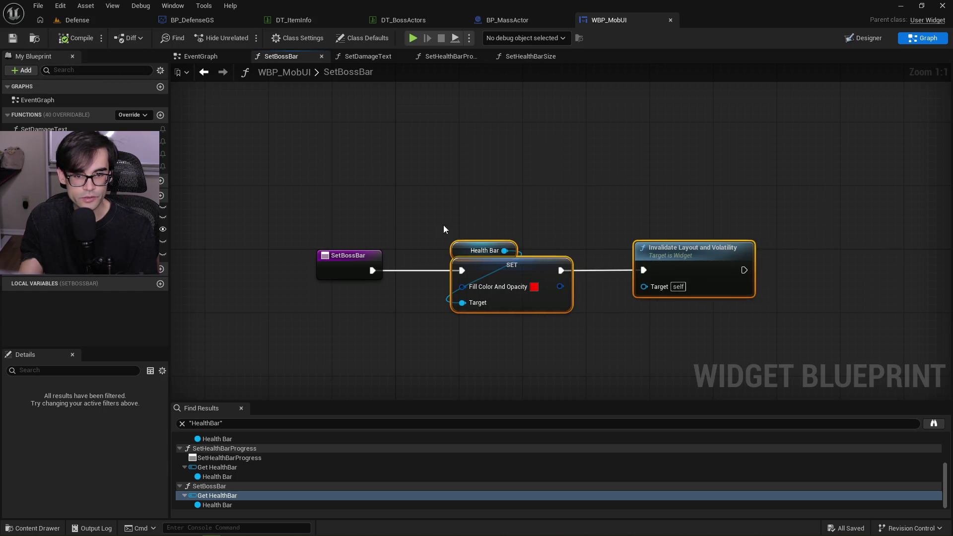
Check the widget layout, then delete the in-use SetBossBar function from My Blueprint
left_click(863, 39)
scroll(447, 283, "up", 4)
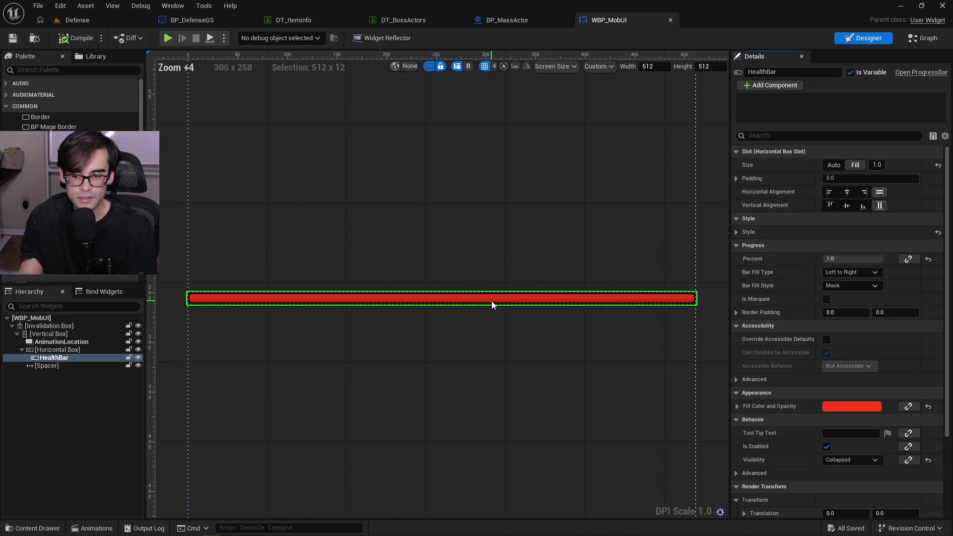
scroll(492, 301, "down", 4)
left_click(904, 40)
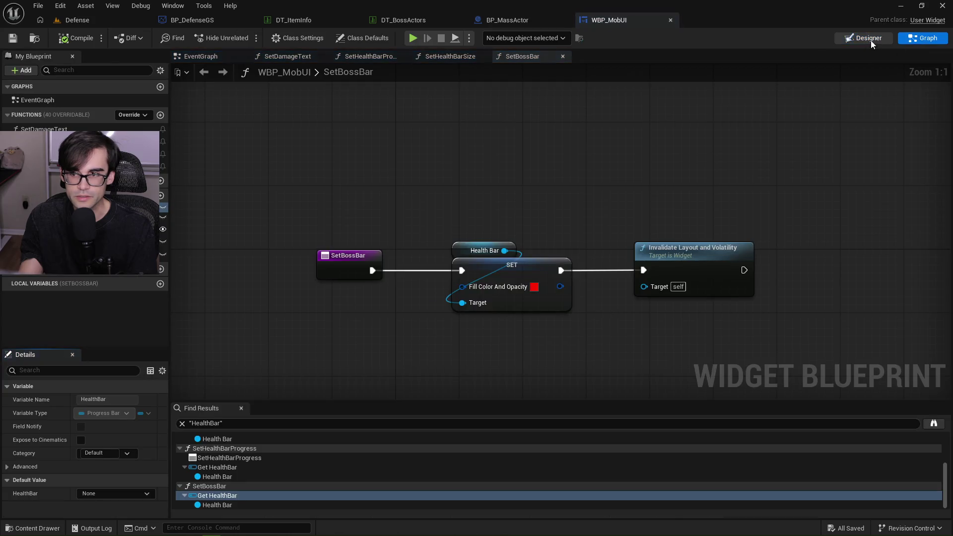
left_click(49, 167)
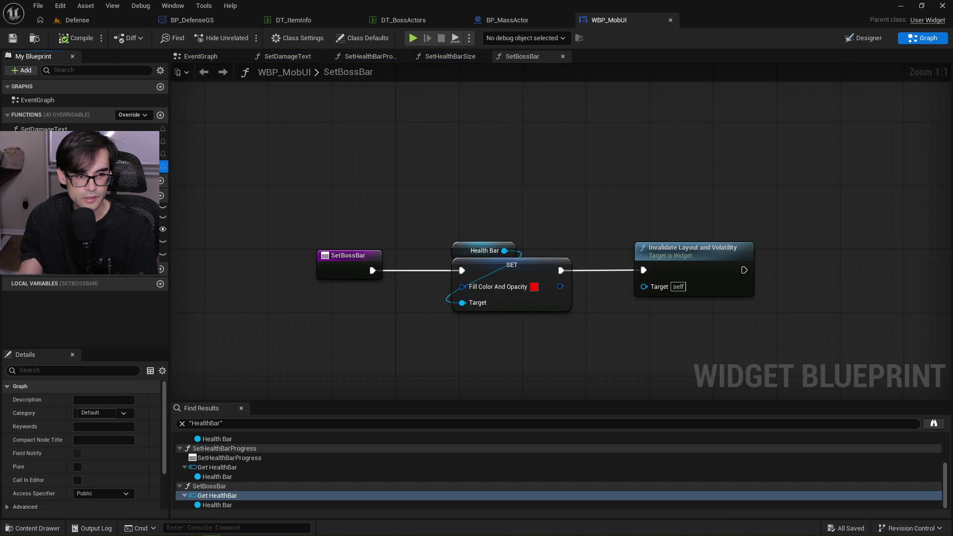
key("Delete")
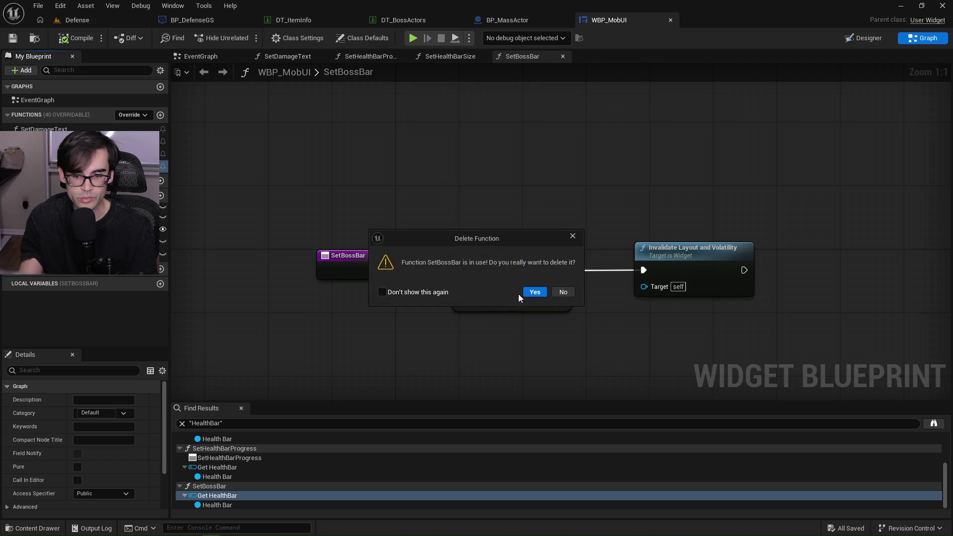
left_click(526, 293)
scroll(292, 110, "down", 1)
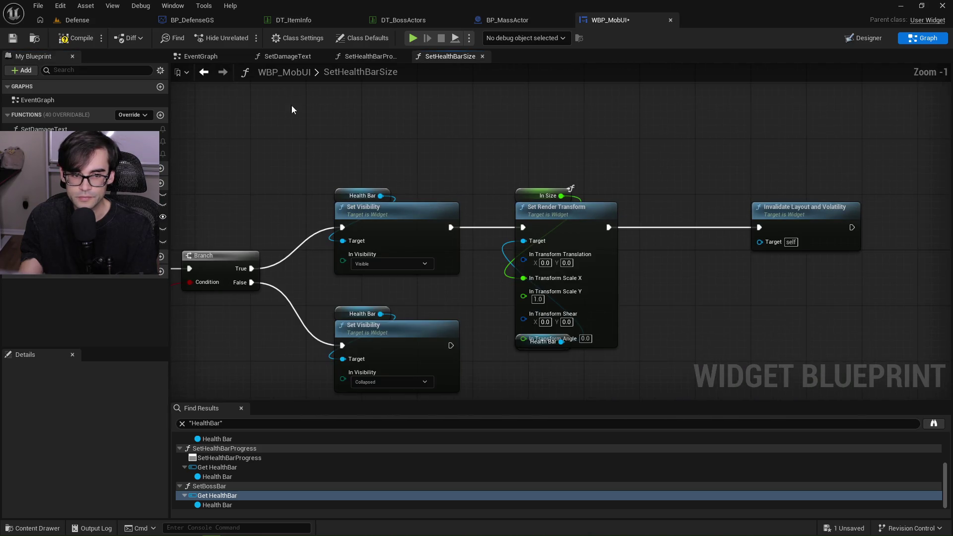
Save WBP_MobUI and review its SetHealthBarProgress, SetDamageText, EventGraph and SetHealthBarSize graphs
left_click(13, 39)
left_click(369, 56)
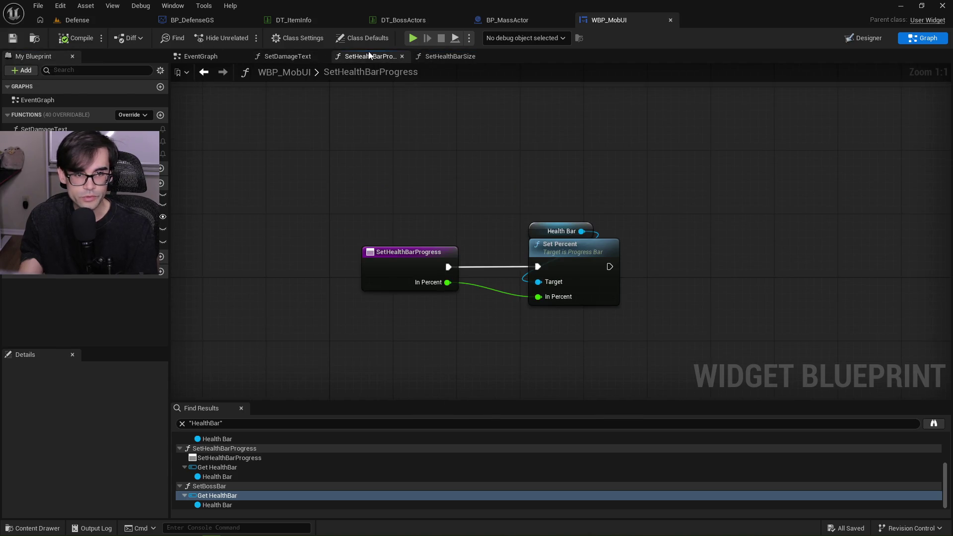
left_click(284, 57)
left_click_drag(758, 197, 447, 183)
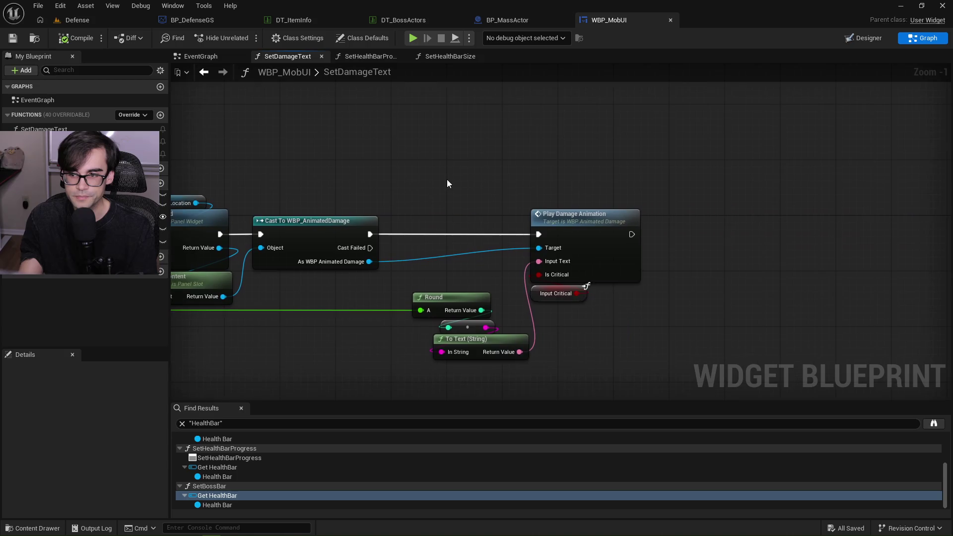
left_click(196, 57)
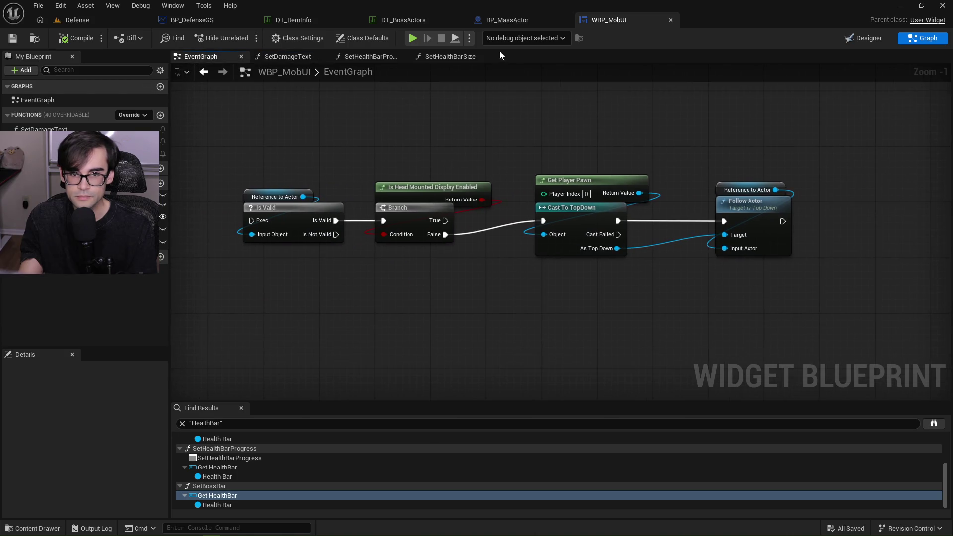
left_click(457, 61)
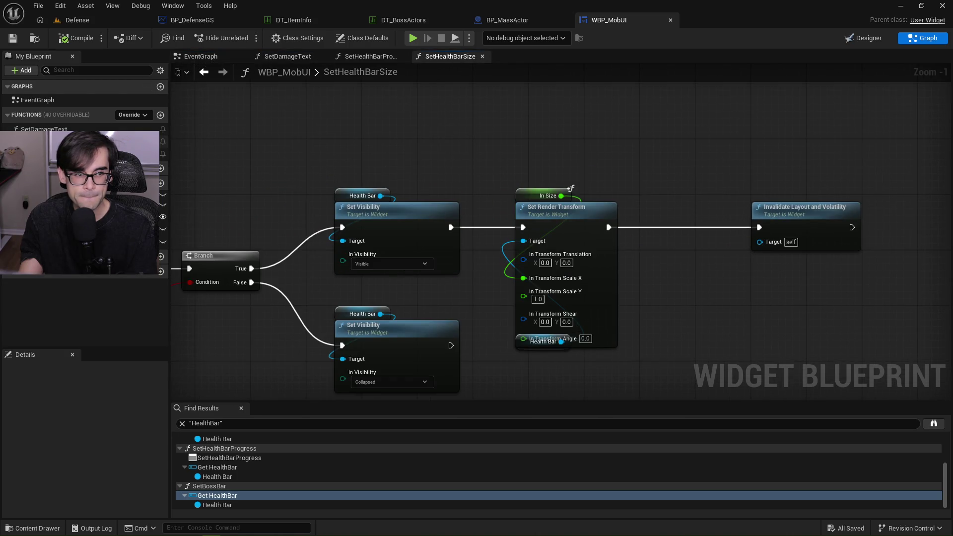
scroll(592, 193, "down", 2)
scroll(415, 190, "up", 2)
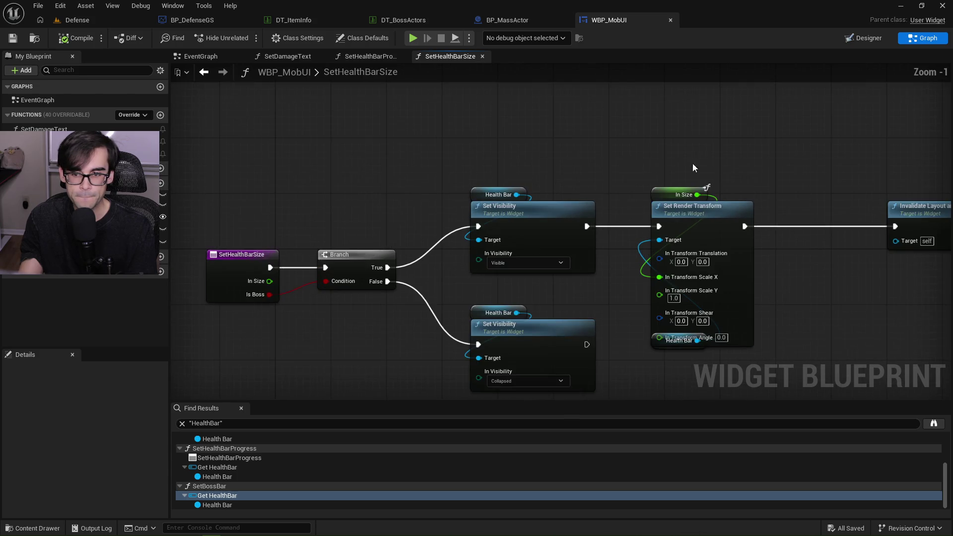
Switch to BP_MassActor's InitializeUI graph showing the erroring Set Boss Bar call
left_click(525, 21)
scroll(606, 170, "down", 1)
scroll(412, 147, "up", 2)
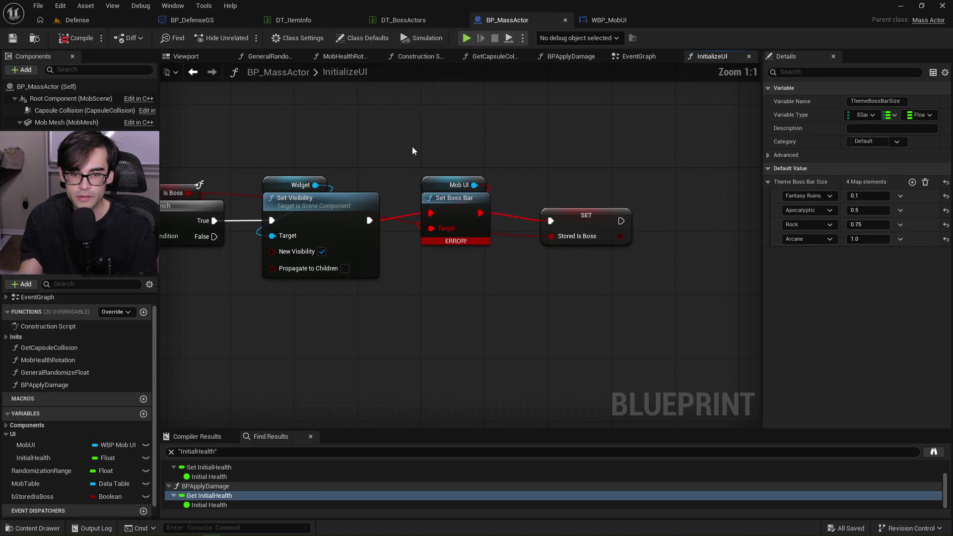
Delete the Mob UI and Set Boss Bar nodes, wire Set Visibility into Stored Is Boss, and save BP_MassActor
left_click_drag(412, 147, 485, 255)
key("Delete")
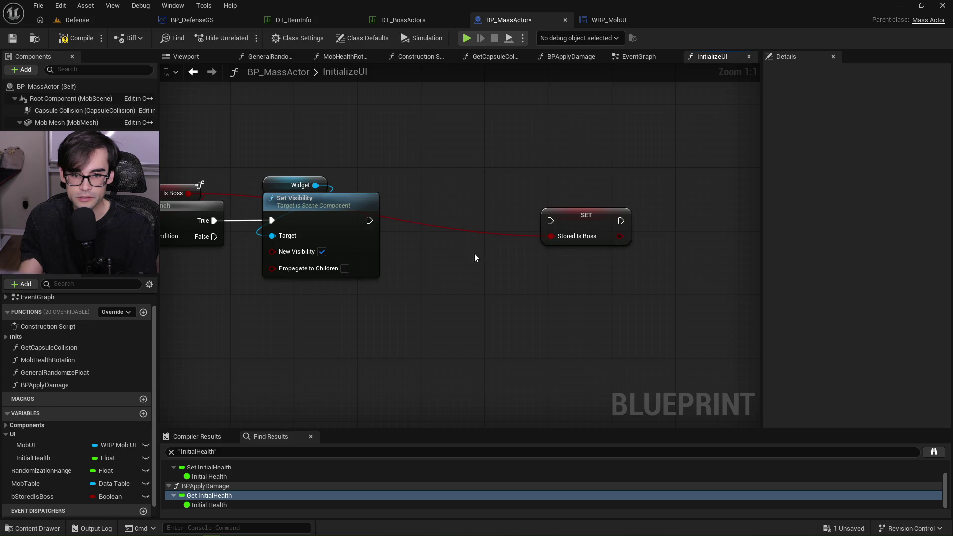
mouse_move(399, 223)
left_mouse_down()
mouse_move(550, 220)
mouse_move(576, 230)
mouse_move(457, 229)
left_mouse_up()
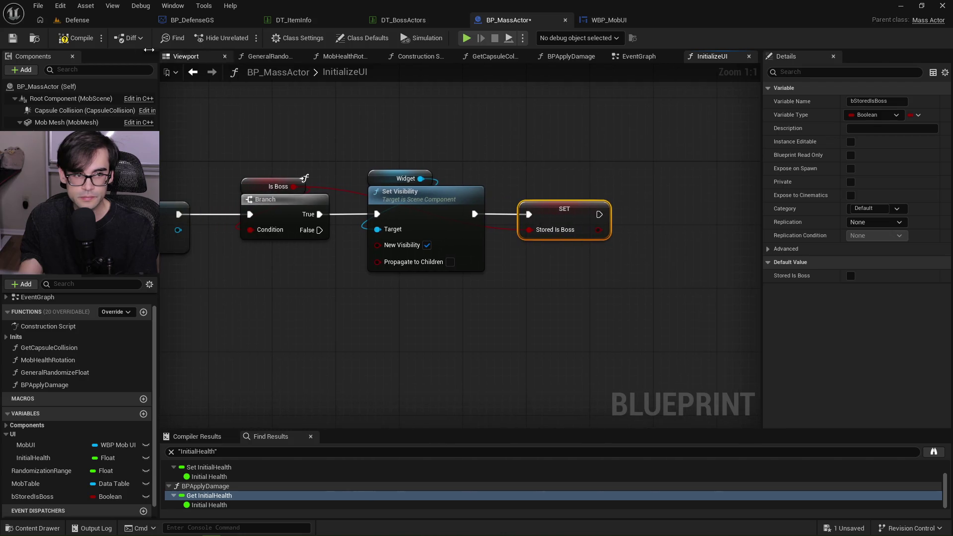
left_click(11, 40)
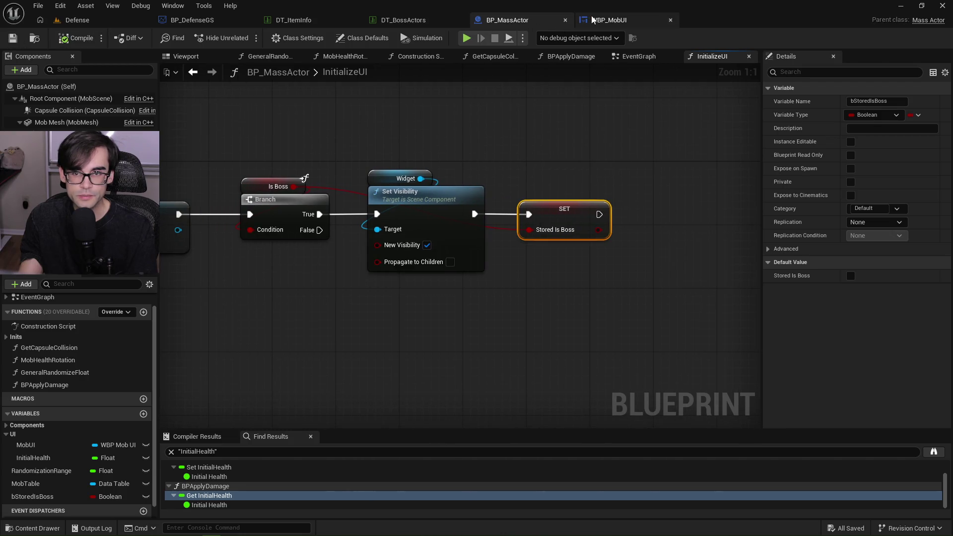
In WBP_MobUI, move the Health Bar getter below Set Render Transform, then compile and save
left_click(591, 21)
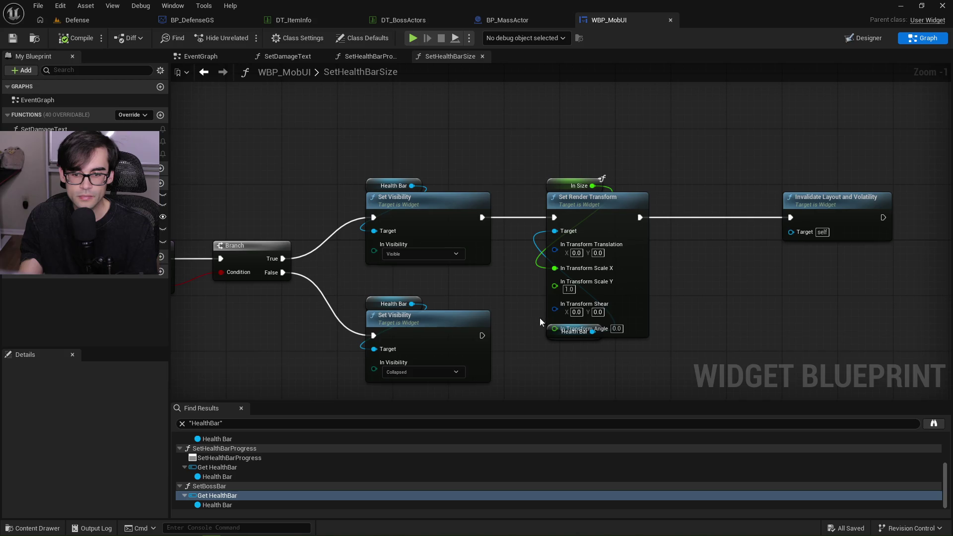
left_click_drag(552, 331, 552, 353)
left_click(552, 353)
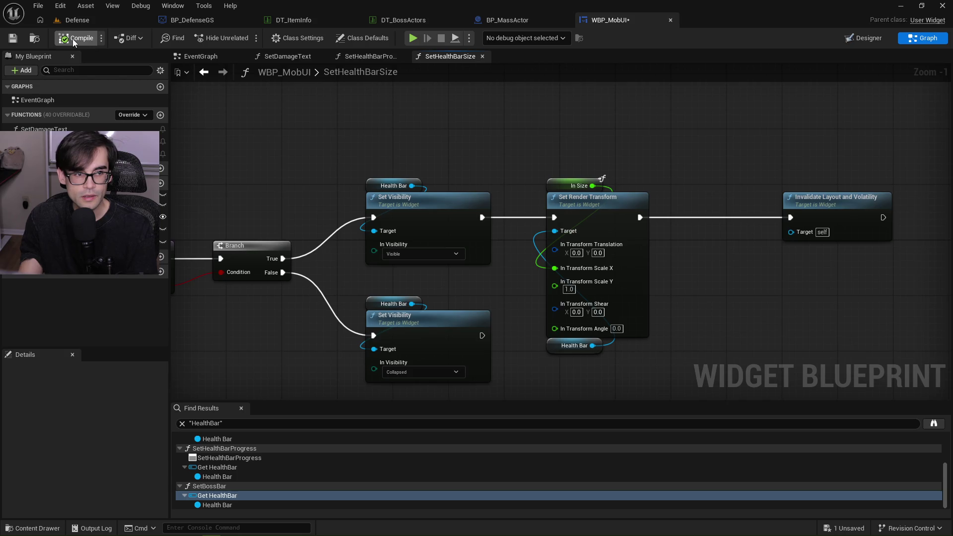
left_click(13, 39)
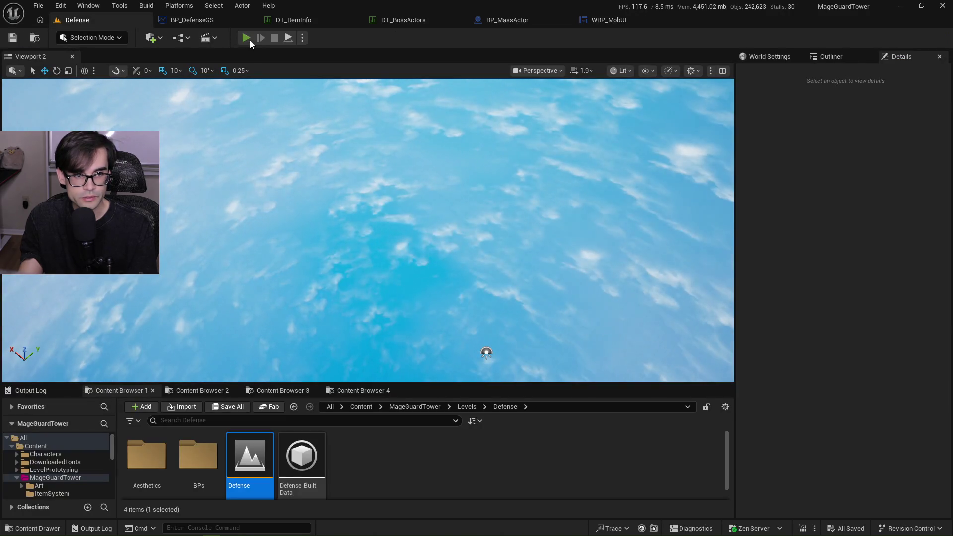
Play the Defense level, build a Starry Tower on the island, stop, and return to WBP_MobUI
left_click(249, 40)
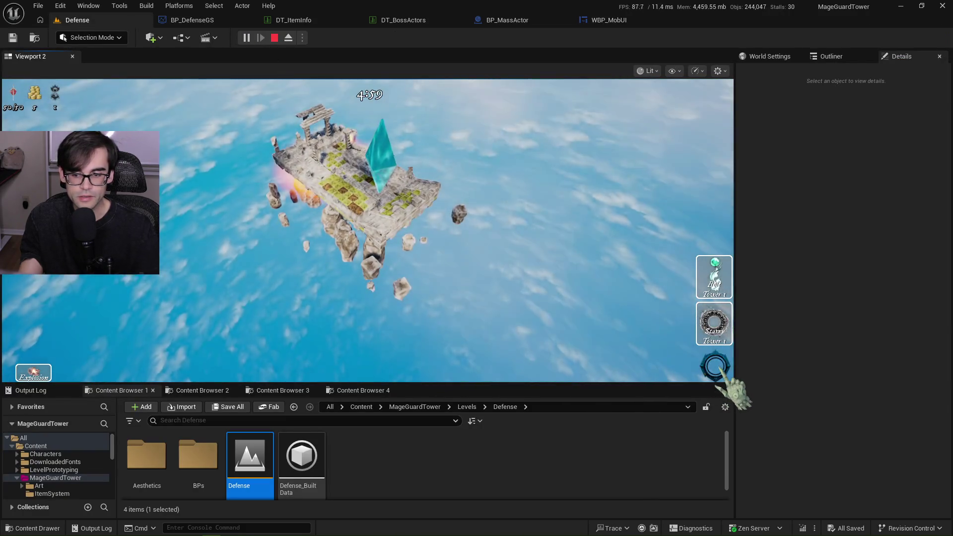
scroll(646, 319, "up", 5)
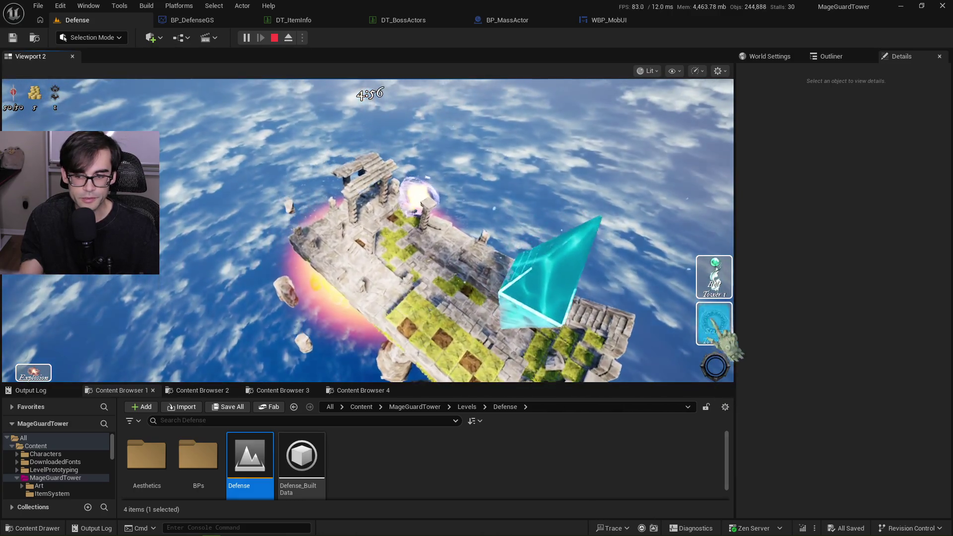
left_click(715, 328)
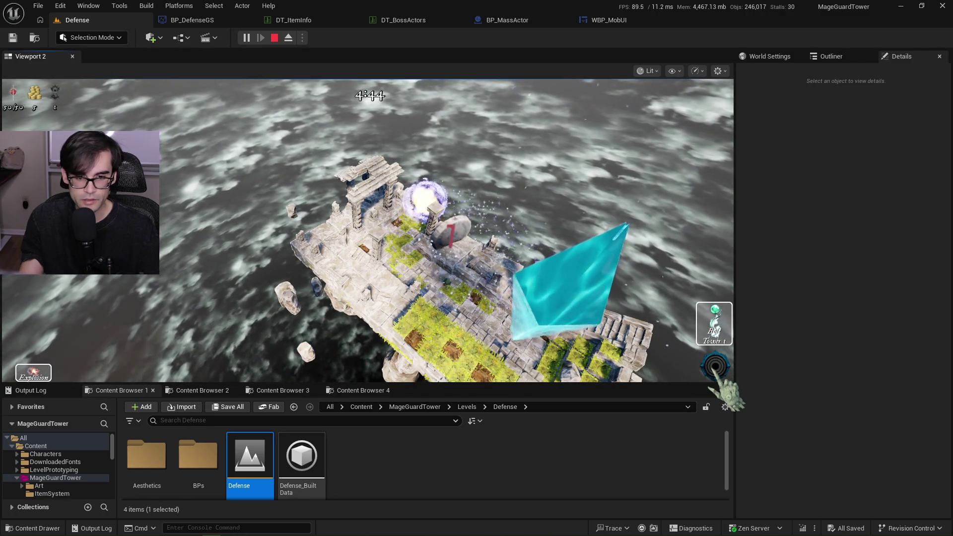
scroll(719, 390, "up", 3)
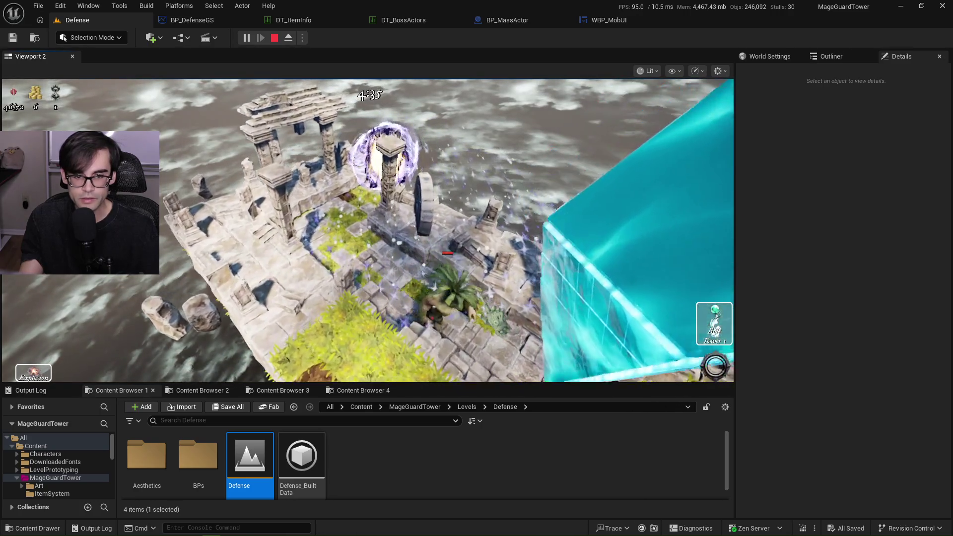
key("Escape")
left_click(593, 22)
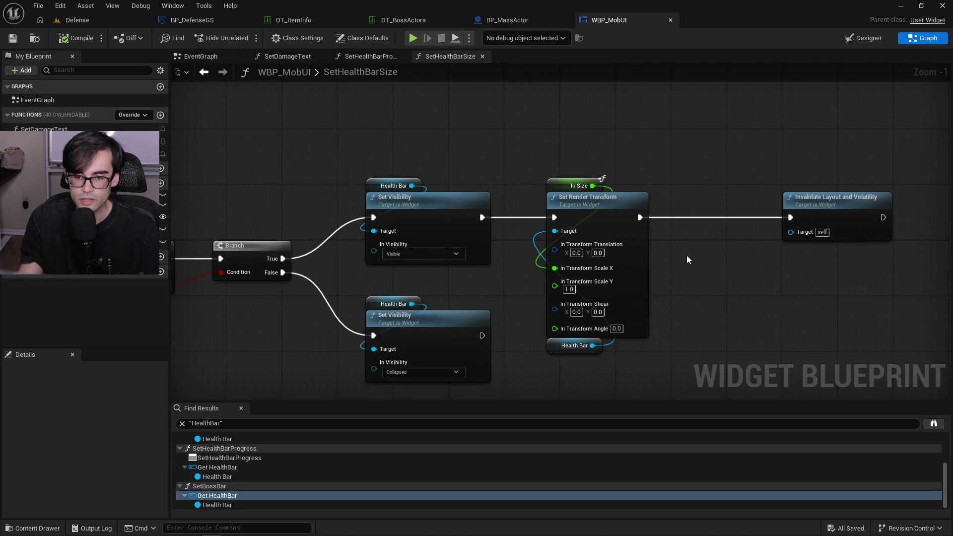
Set the health bar's Set Render Transform Scale Y to 2
left_click(569, 289)
type("2")
key("Return")
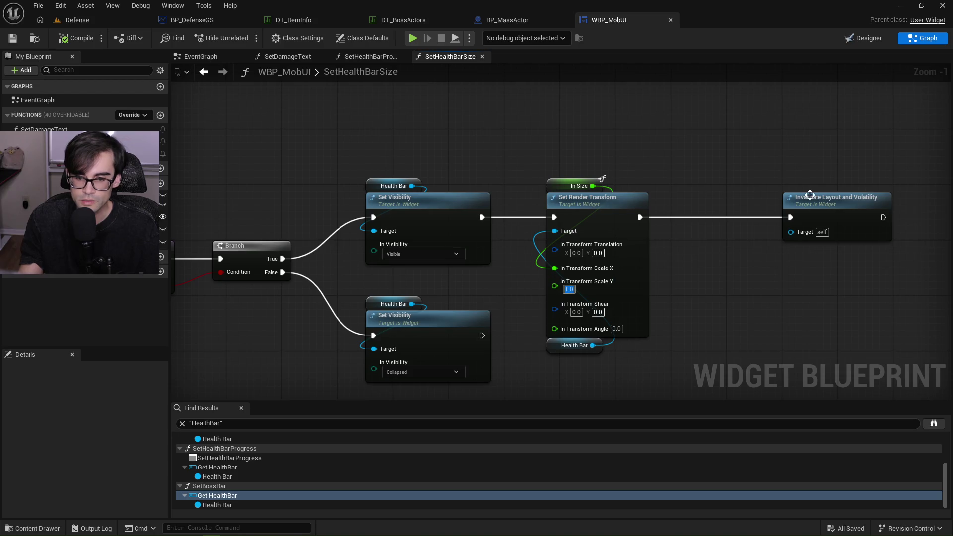
Save the widget blueprint and start a new Defense level play session
left_click(13, 38)
left_click(77, 20)
left_click(246, 38)
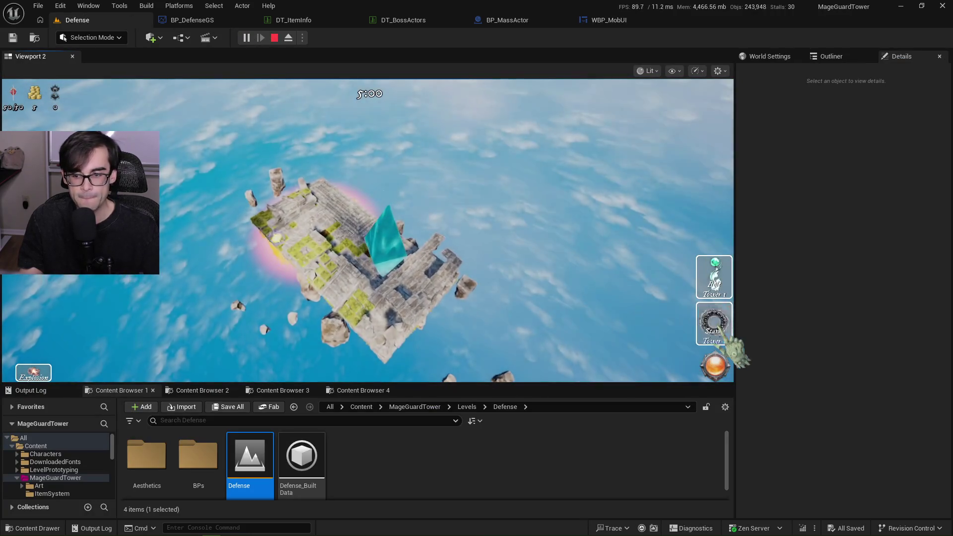
Launch the next enemy wave from the HUD orb, watch the mobs, then stop playing
left_click(714, 368)
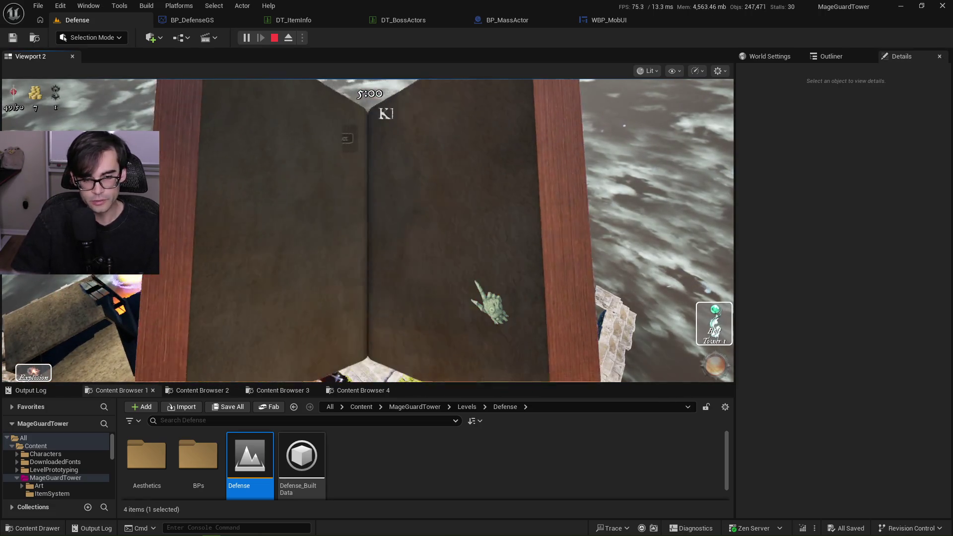
key("Escape")
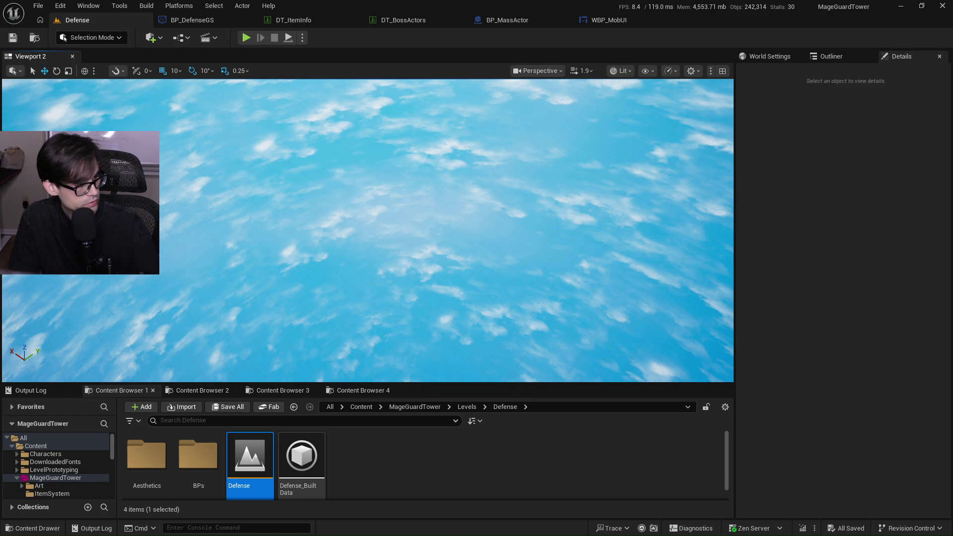
key("alt+Tab")
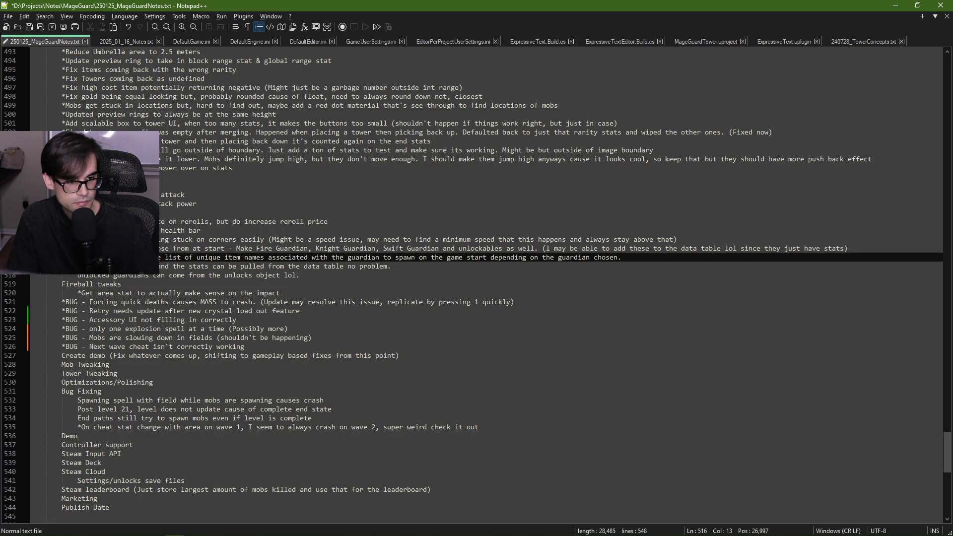
key("Up")
key("Up")
key("Up")
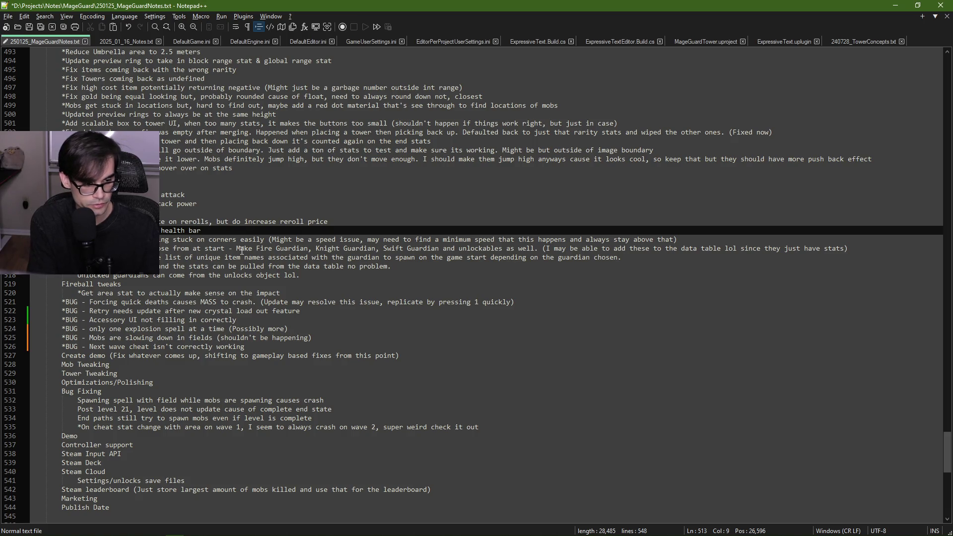
key("Down")
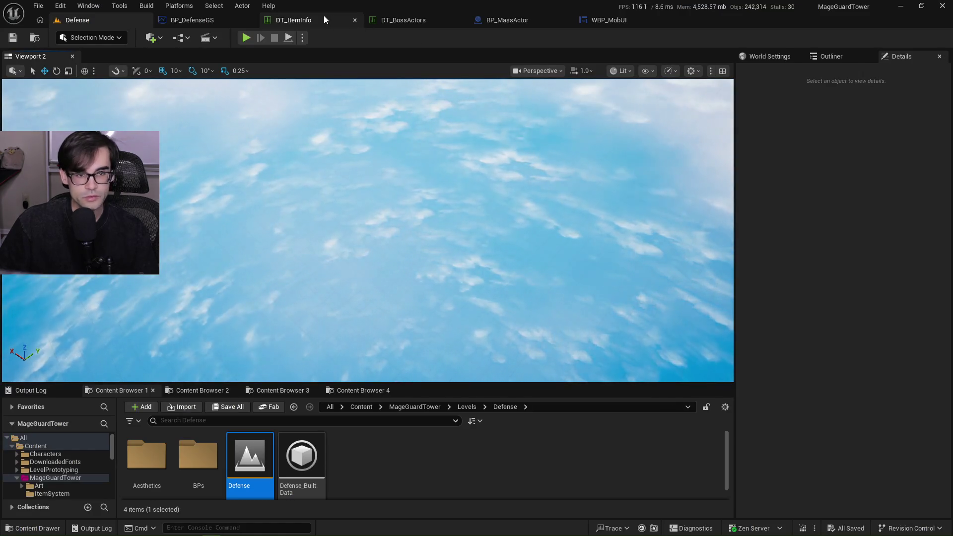
left_click(526, 22)
Look through the WBP_MobUI, DT_BossActors and DT_ItemInfo tabs, returning to InitializeUI
left_click(607, 22)
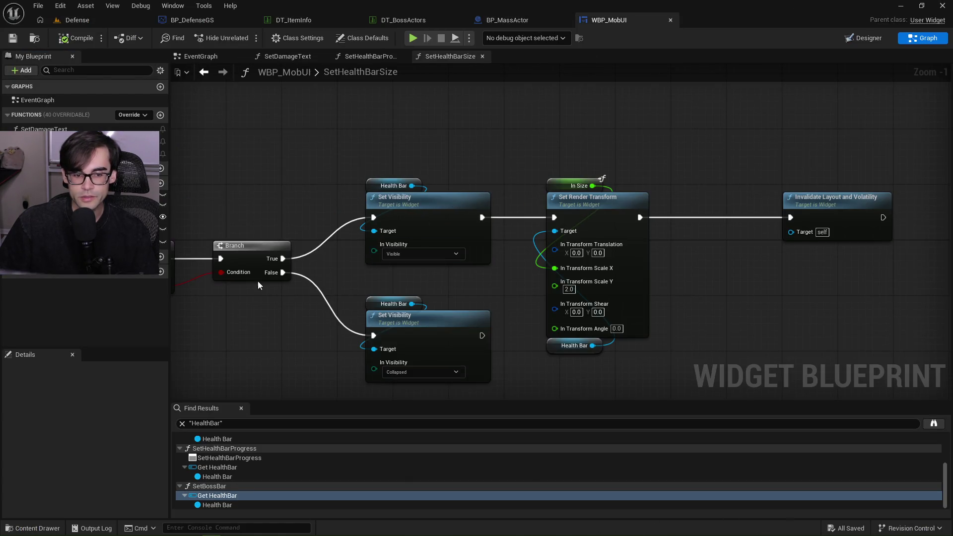
left_click(496, 19)
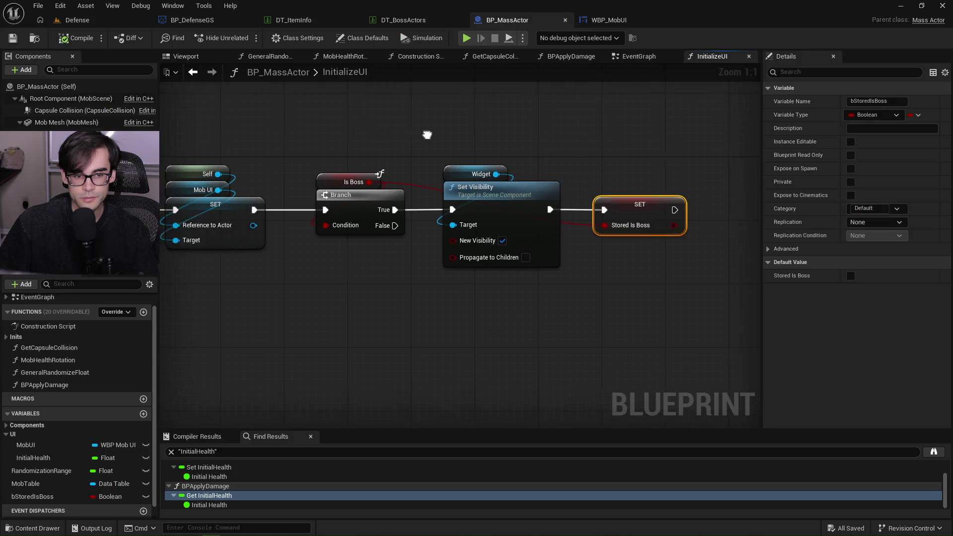
left_click(397, 21)
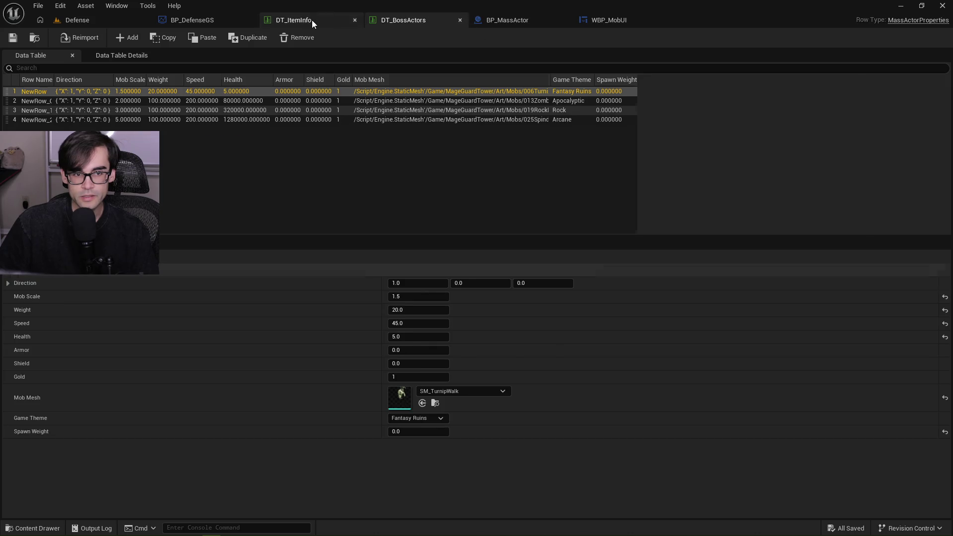
left_click(312, 20)
left_click(506, 21)
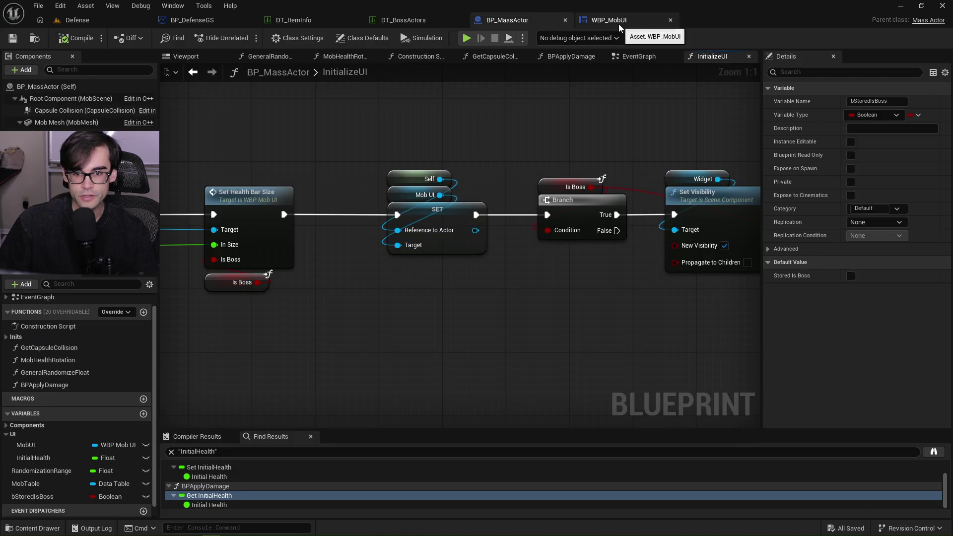
left_click(618, 24)
left_click(511, 20)
Locate the Theme Boss Bar Size lookup and select the ThemeBossBarSize local variable
mouse_move(508, 103)
left_mouse_down()
mouse_move(313, 104)
mouse_move(589, 135)
mouse_move(590, 149)
mouse_move(604, 151)
left_mouse_up()
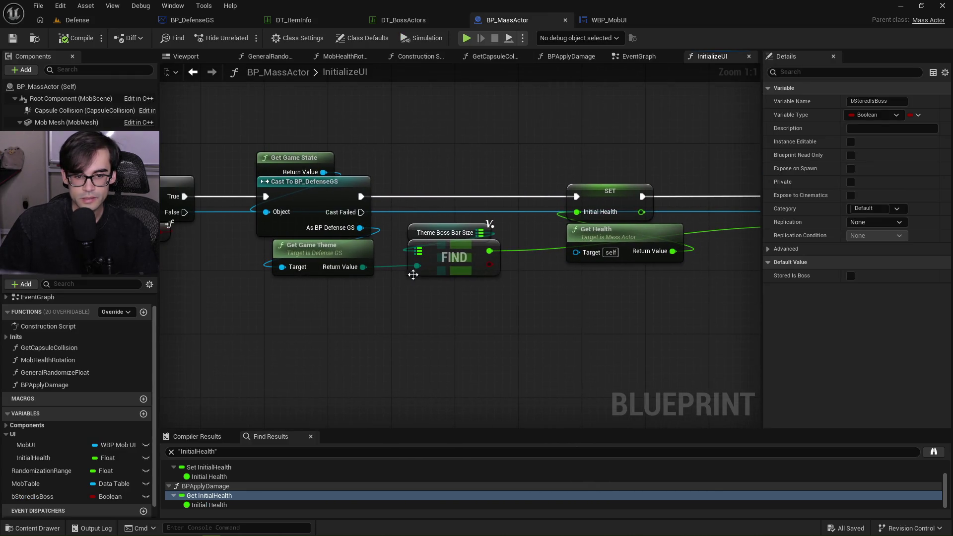
left_click(427, 269)
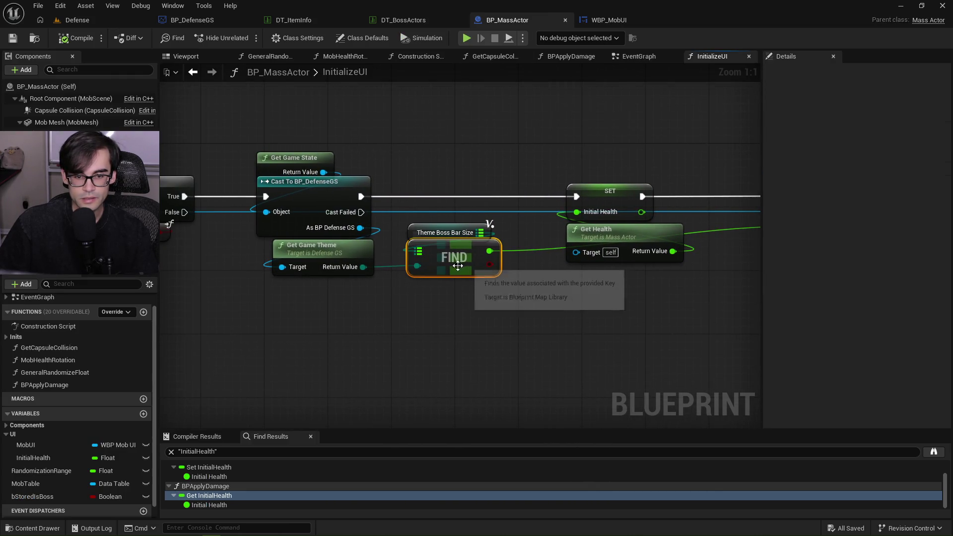
left_click(54, 458)
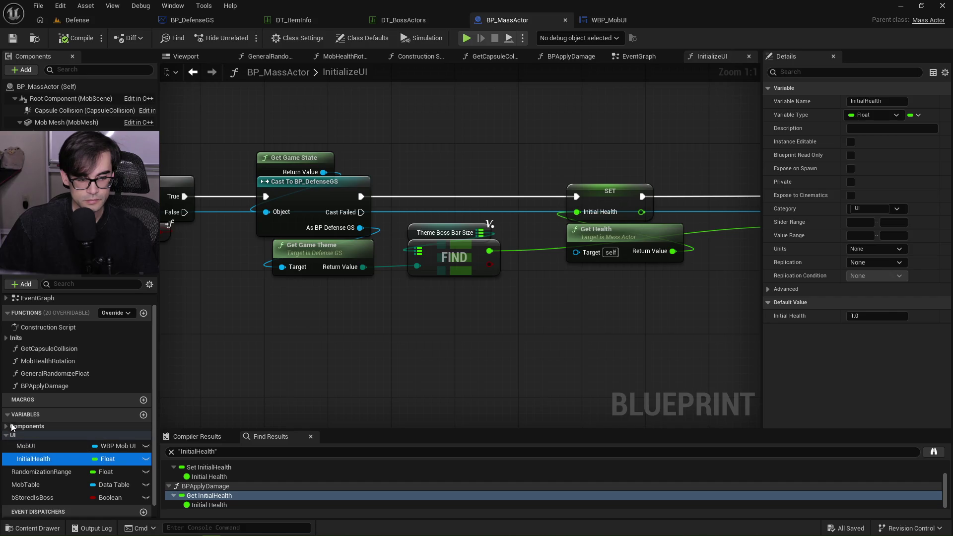
scroll(40, 496, "down", 2)
left_click(41, 510)
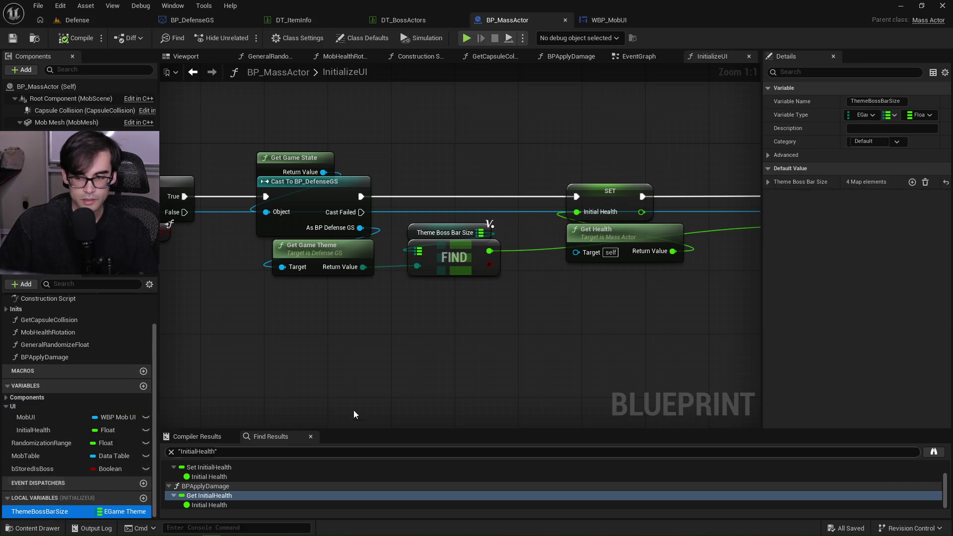
Set the map to Fantasy Ruins 0.2, Apocalyptic 0.4, Rock 0.7, then compile and save
left_click(768, 182)
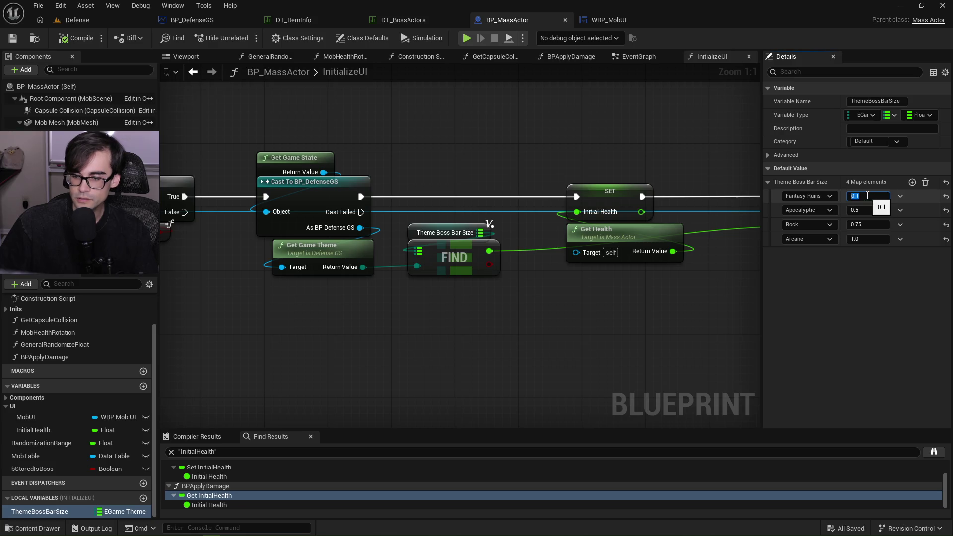
type("0.25")
key("Return")
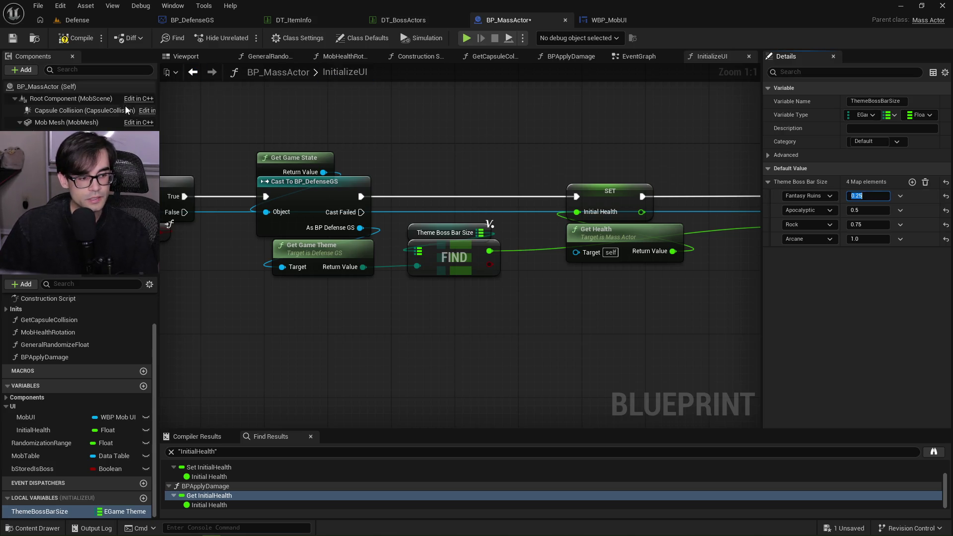
left_click(67, 42)
left_click(14, 42)
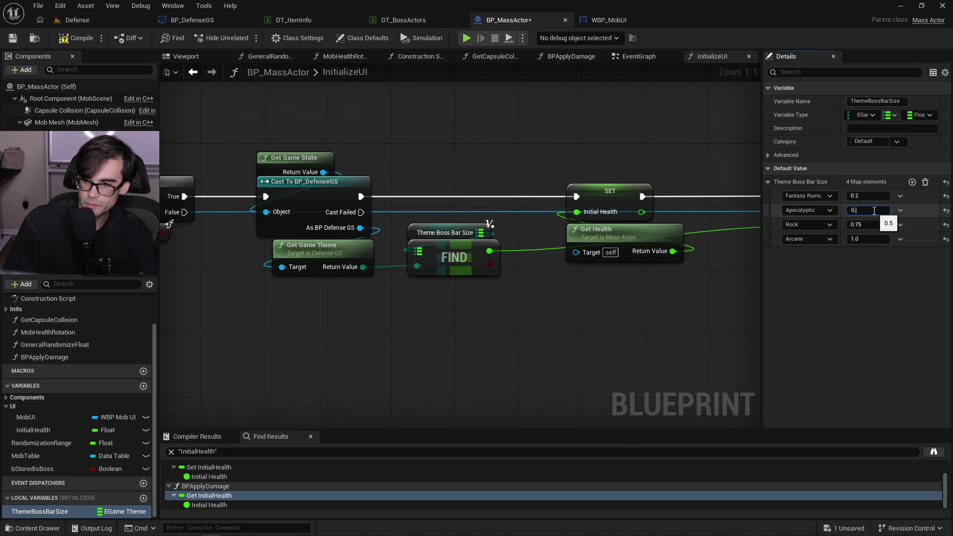
left_click(869, 210)
type(".4")
key("Return")
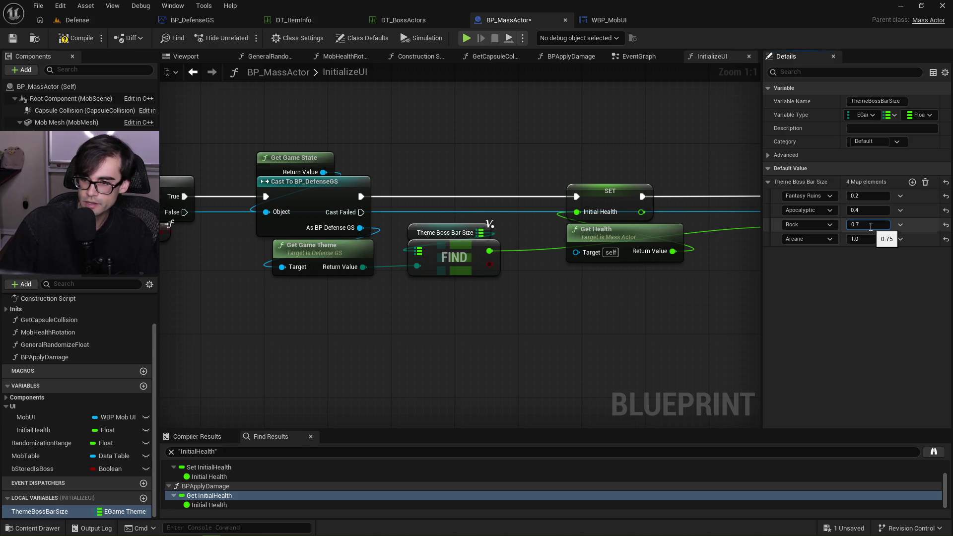
key("Return")
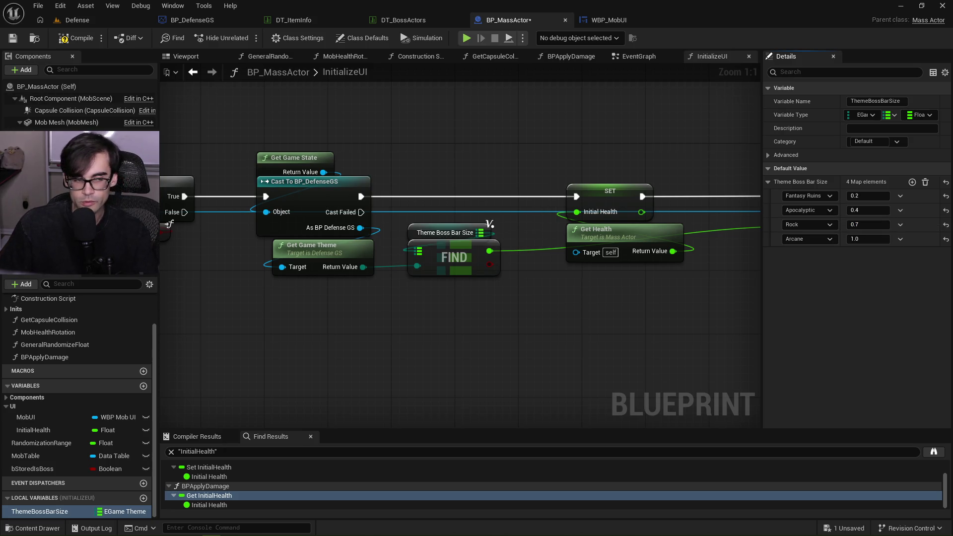
left_click(76, 38)
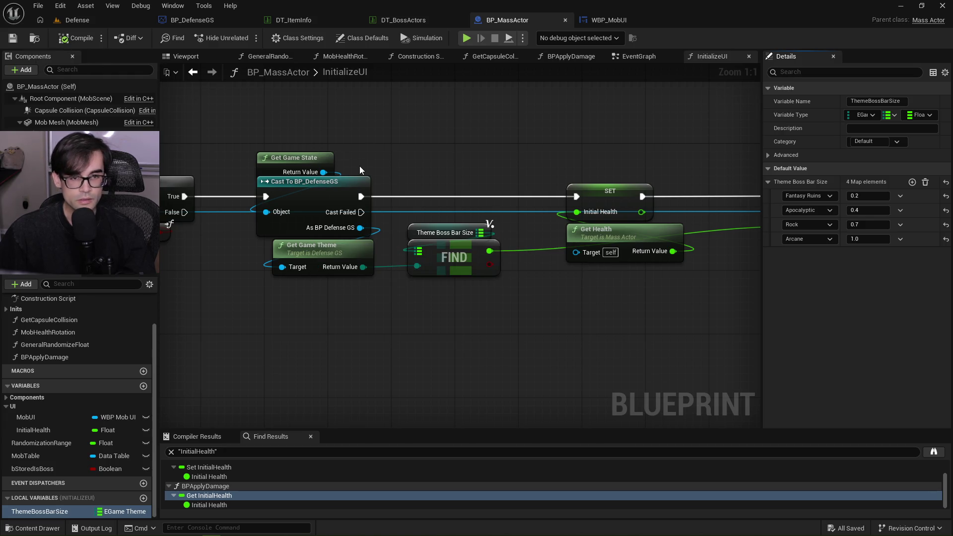
Review WBP_MobUI, BP_MassActor and both data tables, collapsing the Crystal's In Game Stats, then return to Defense
left_click(607, 22)
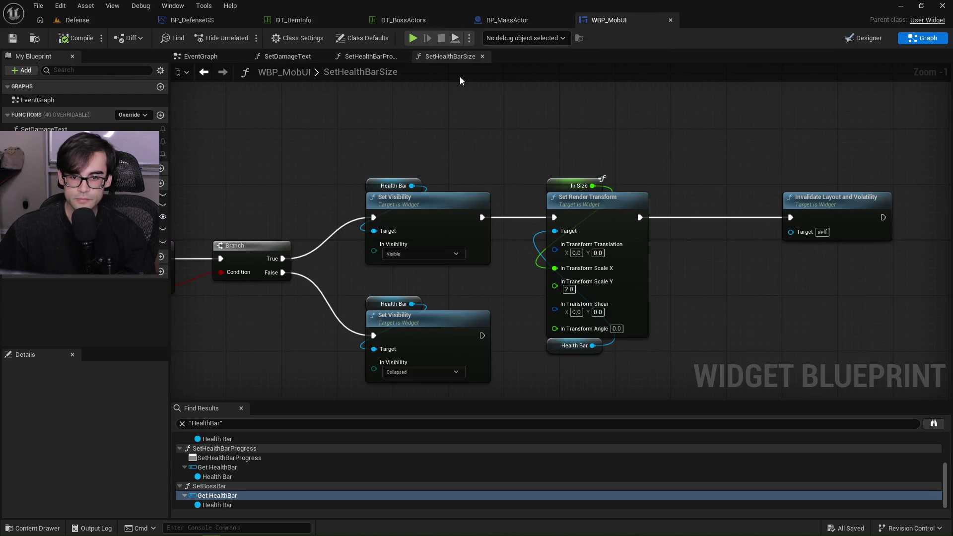
left_click(495, 23)
left_click(398, 22)
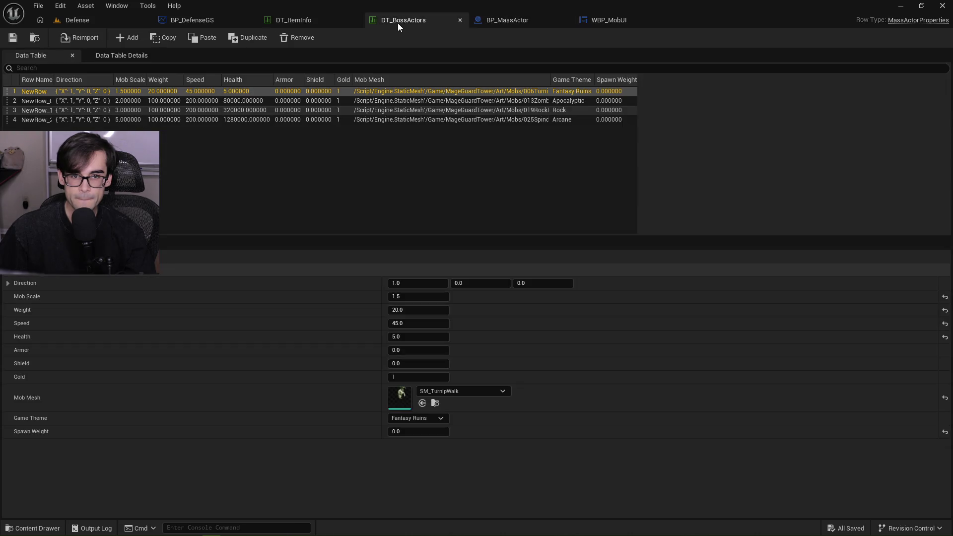
left_click(302, 19)
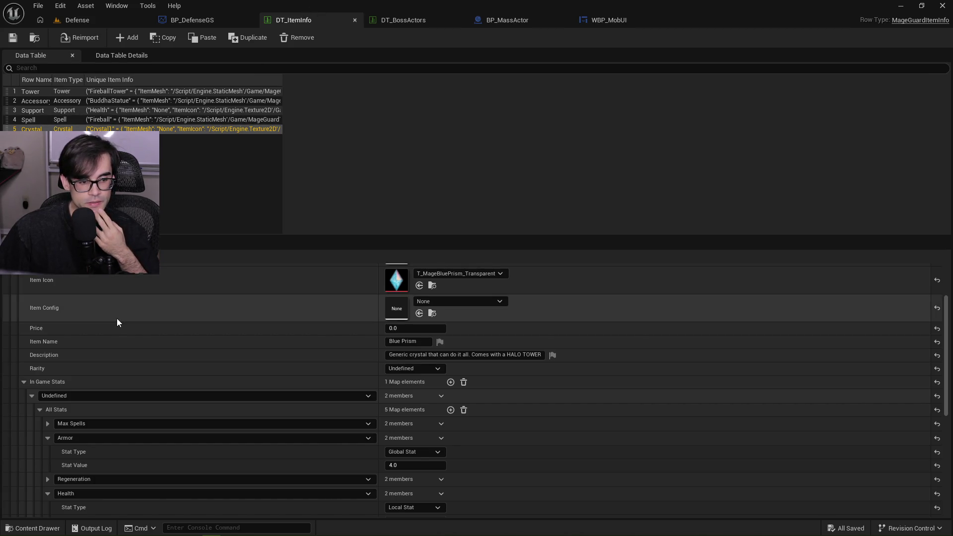
scroll(112, 324, "up", 3)
scroll(112, 323, "down", 5)
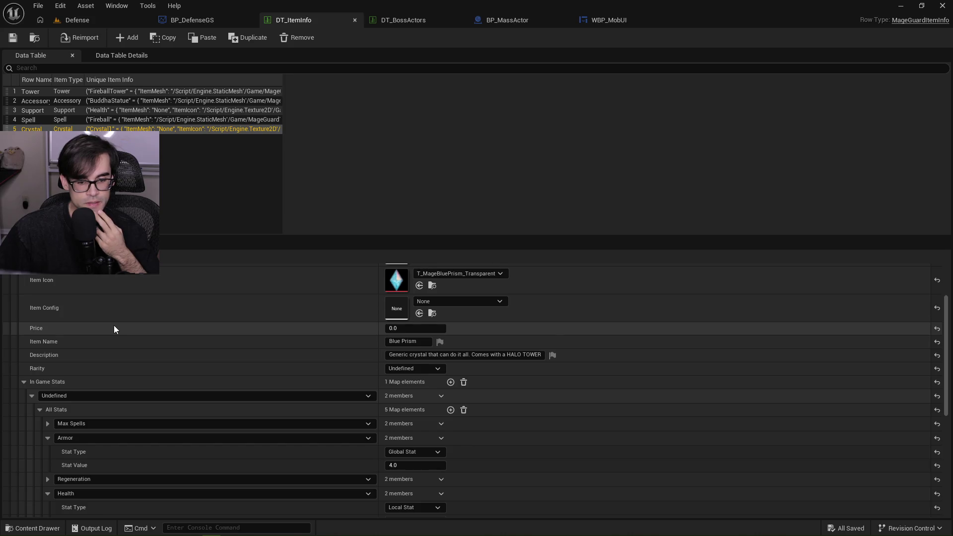
left_click(23, 349)
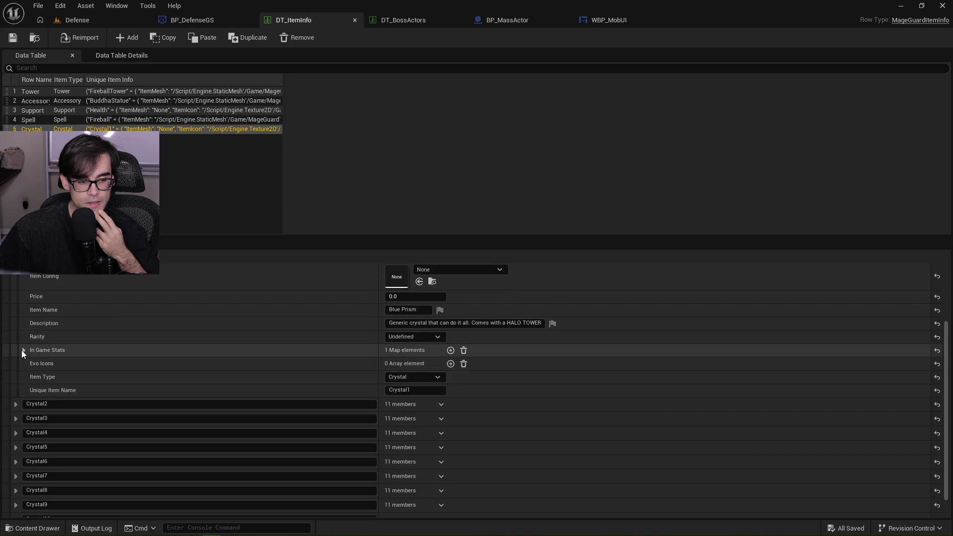
scroll(75, 348, "up", 5)
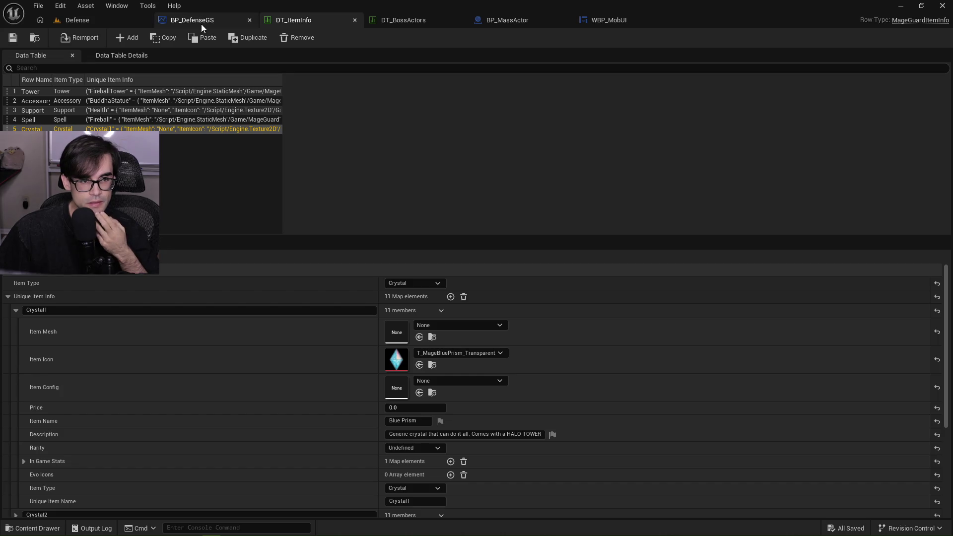
left_click(90, 21)
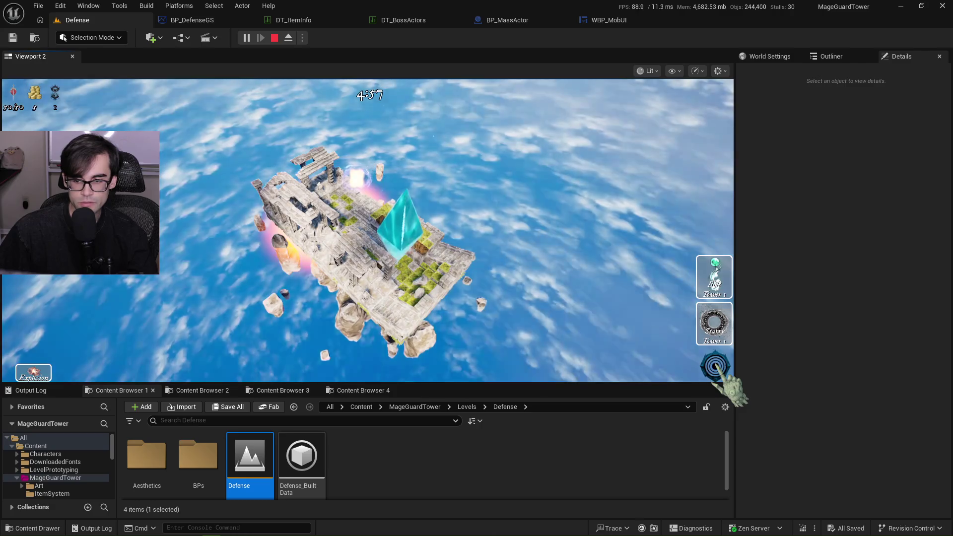
Start an early enemy wave, check the boss's health bar, then stop the play session
left_click(715, 369)
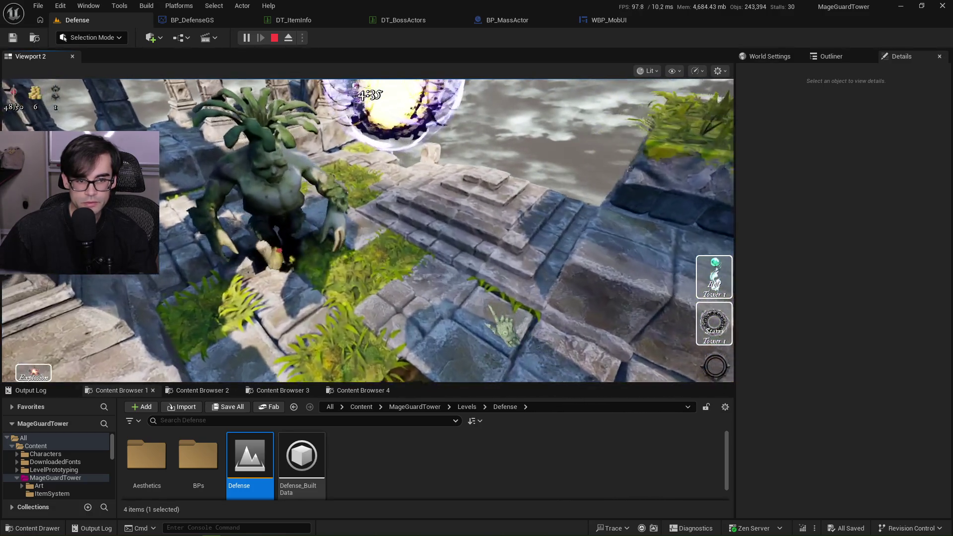
left_click(498, 313)
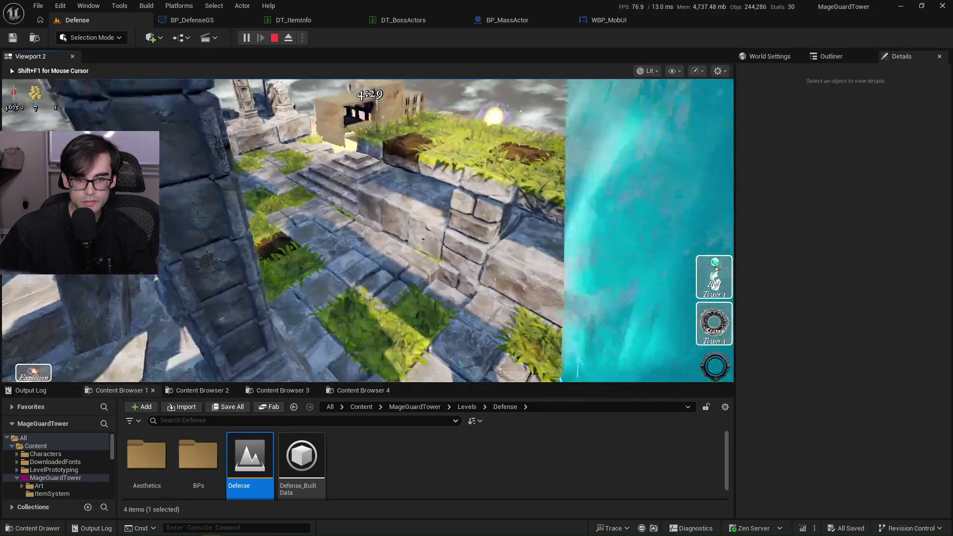
key("Escape")
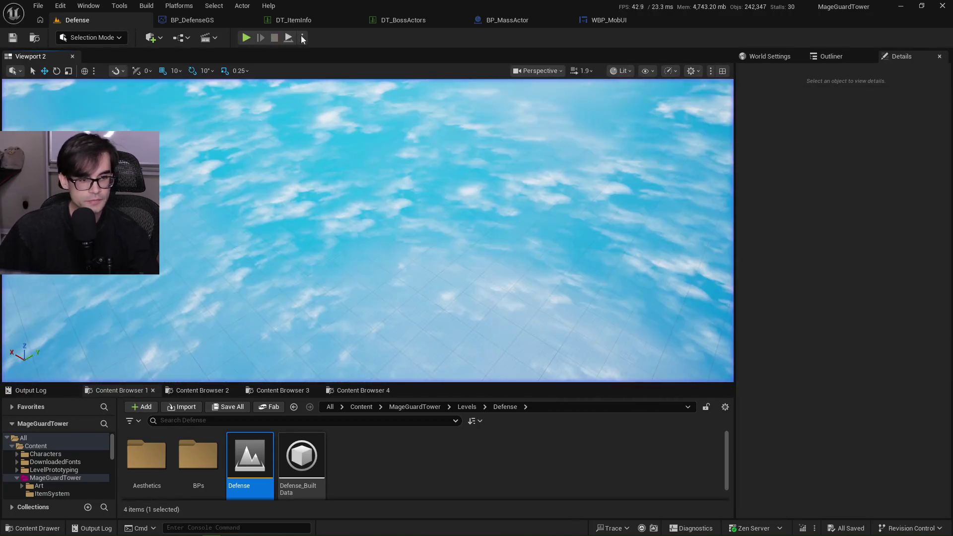
left_click(226, 19)
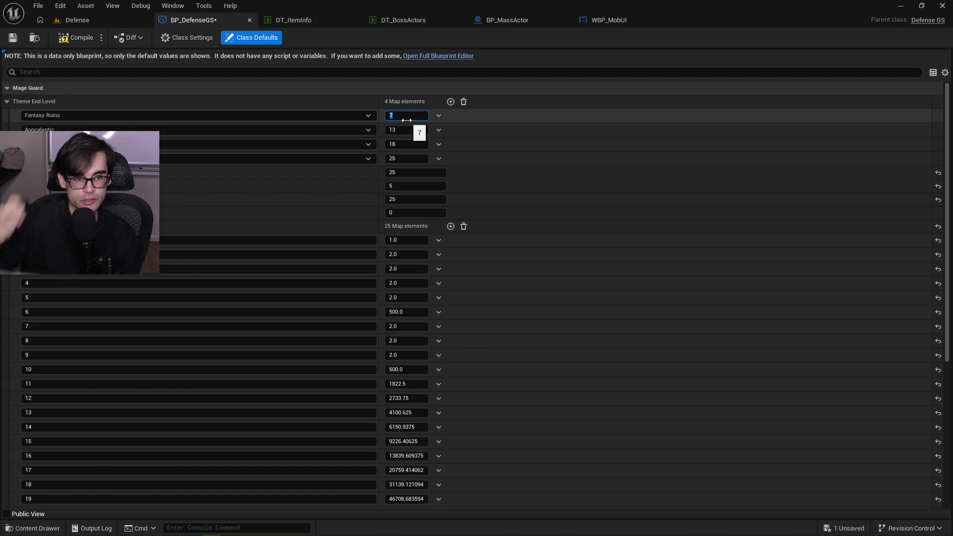
Compile and save BP_DefenseGS with Fantasy Ruins' Theme End Level at 7
left_click(13, 36)
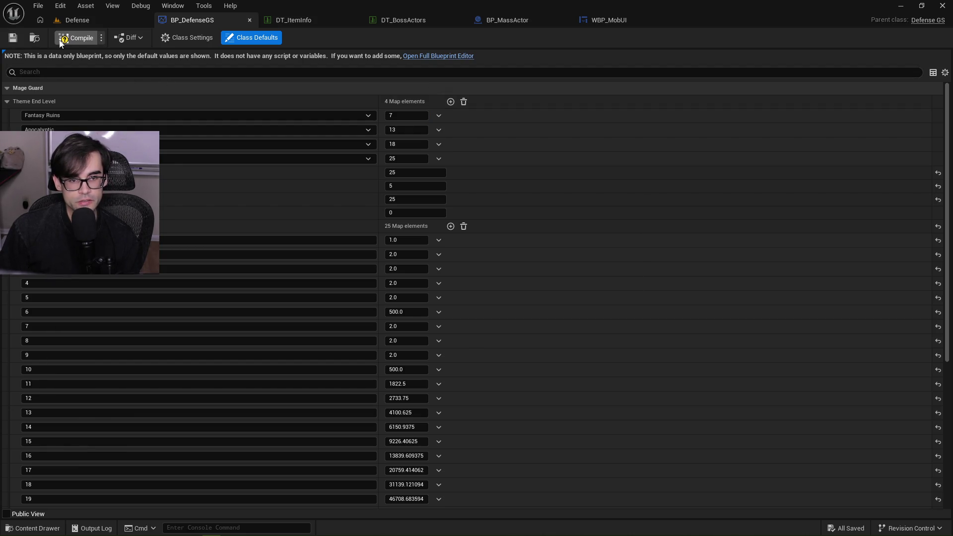
left_click(429, 18)
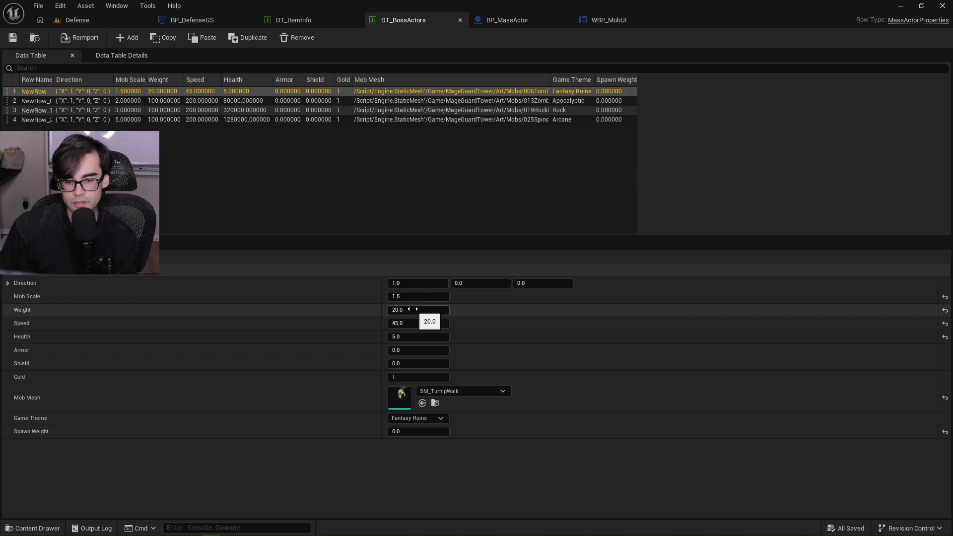
Set the Fantasy Ruins boss row to Weight 20000, Speed 45000 and Health 20
left_click(945, 311)
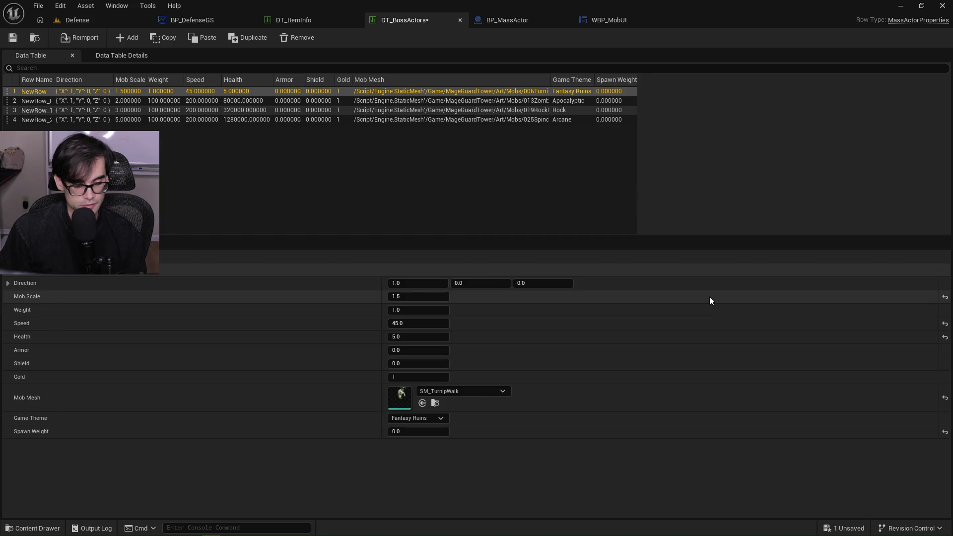
key("ctrl+z")
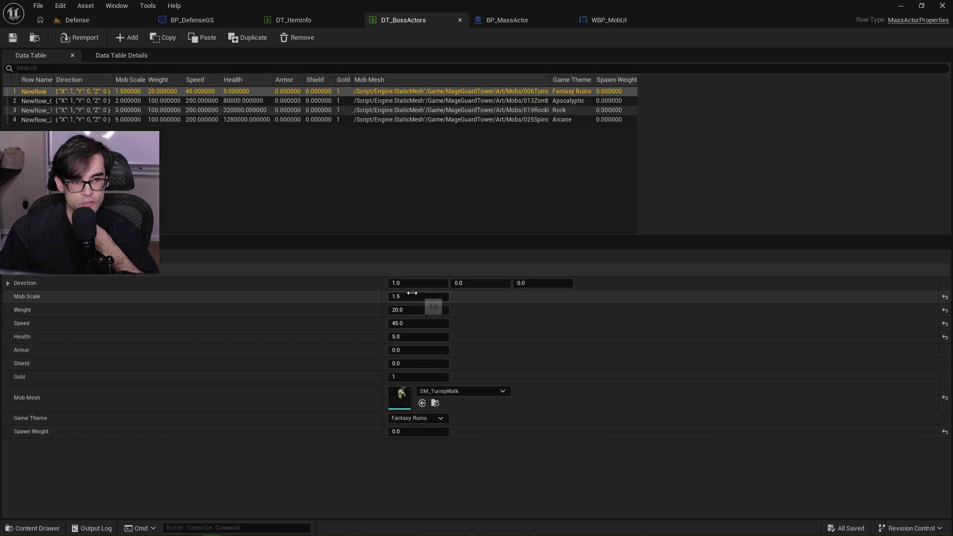
left_click(412, 309)
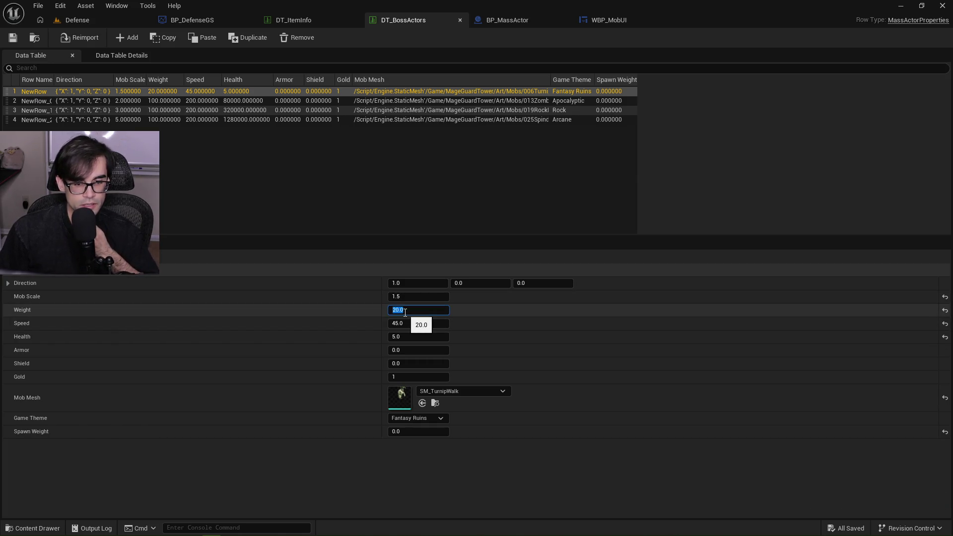
type("000")
key("Tab")
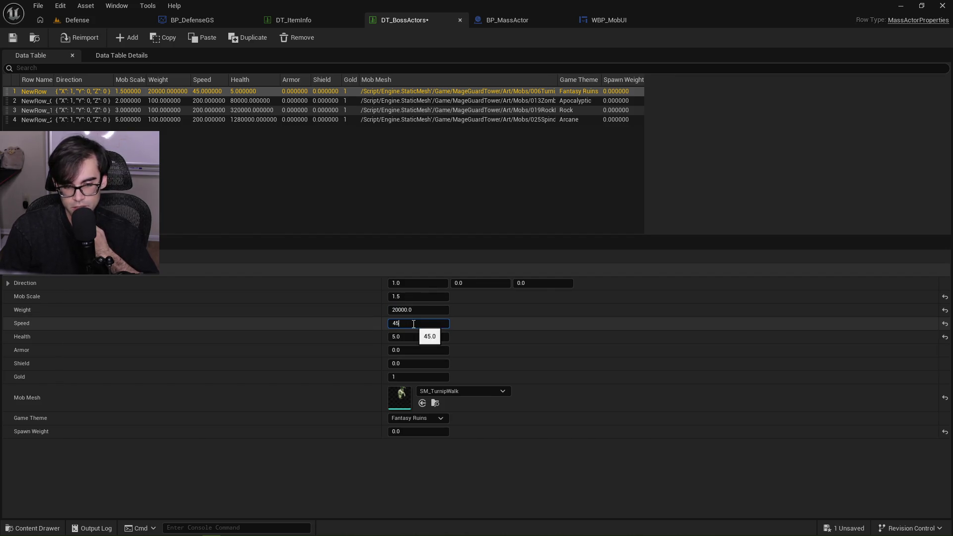
key("Return")
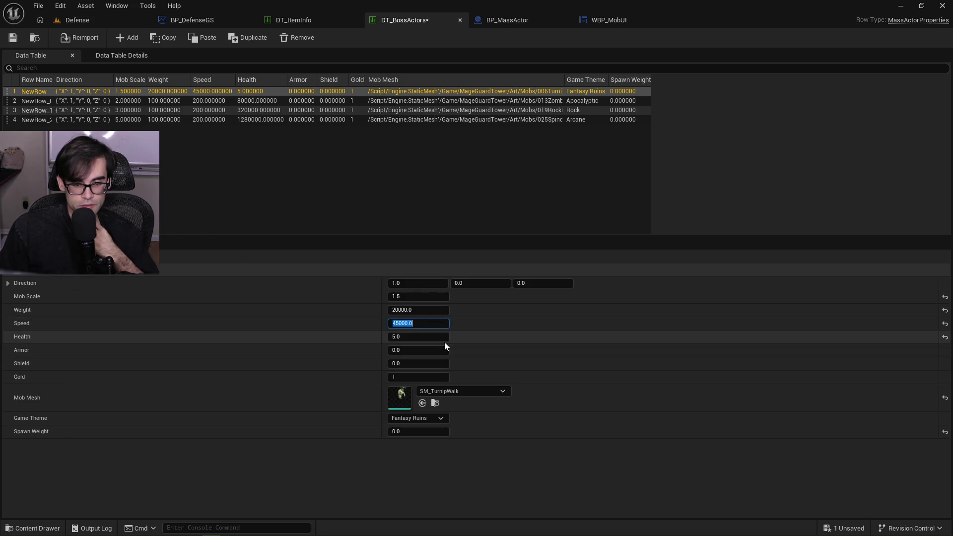
left_click(445, 339)
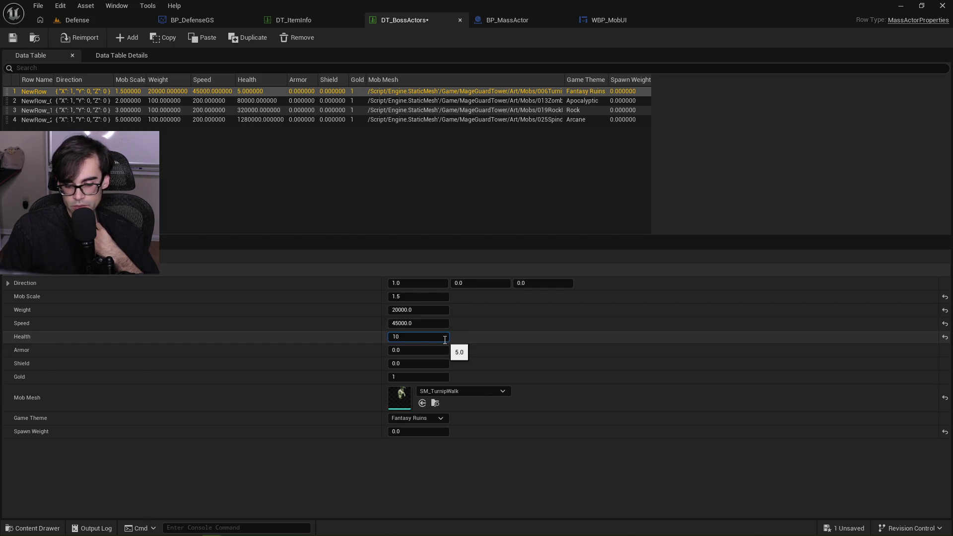
type("20")
key("Return")
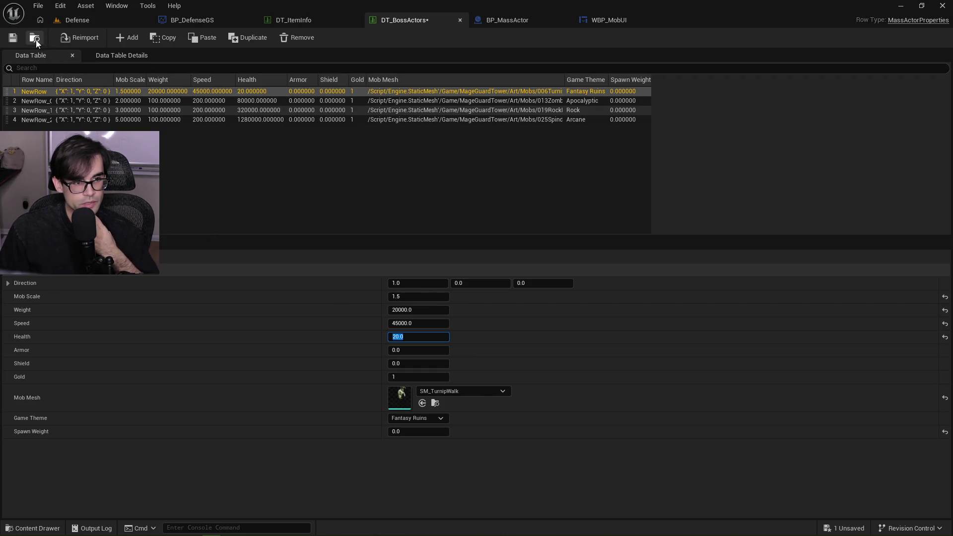
End the Defense test run and return to BP_DefenseGS class defaults
left_click(93, 26)
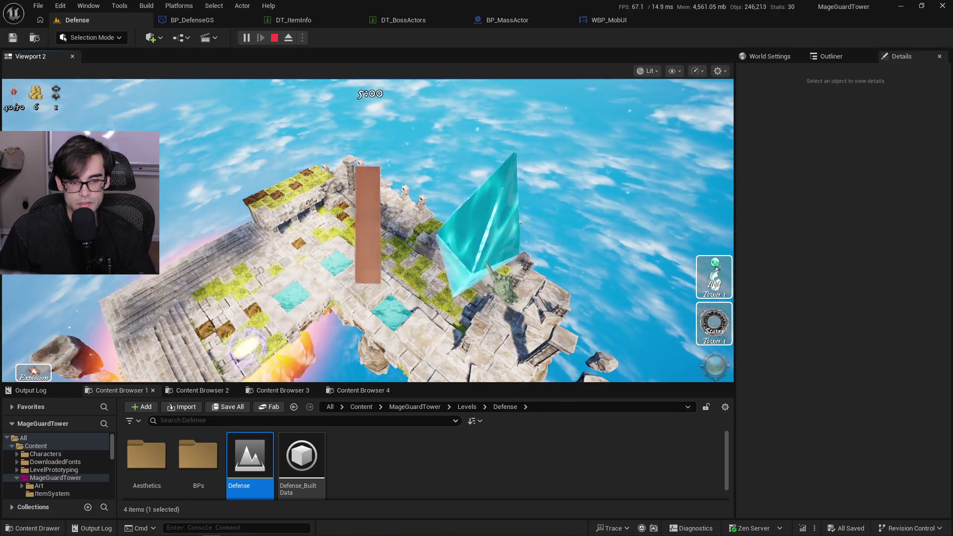
key("Escape")
left_click(392, 22)
left_click(209, 20)
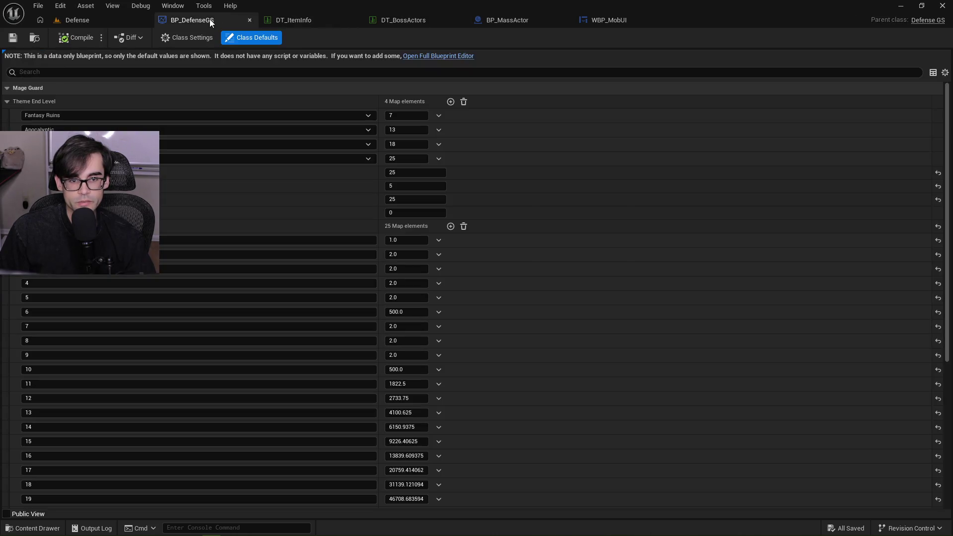
Set the Fantasy Ruins Theme End Level to 1, then compile and save BP_DefenseGS
left_click(402, 114)
type("1")
key("Return")
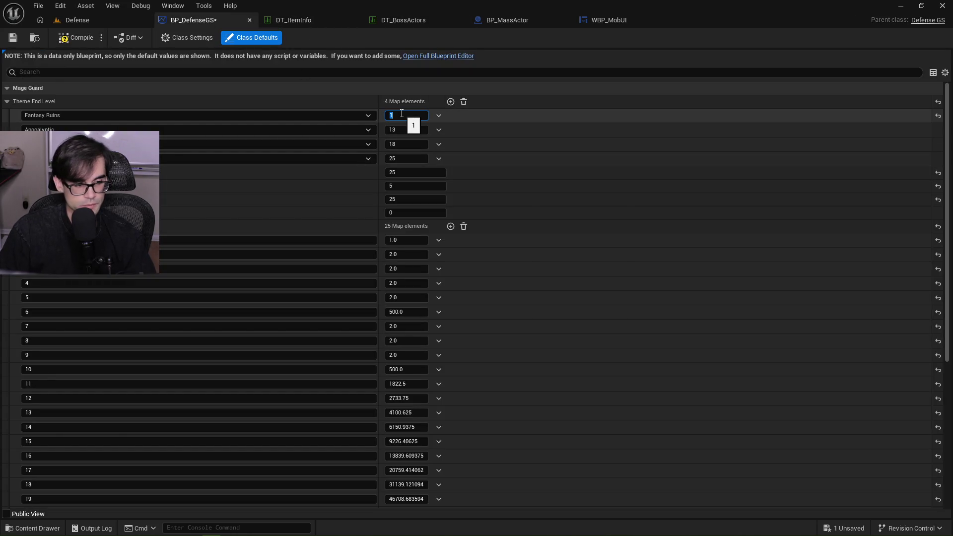
left_click(75, 37)
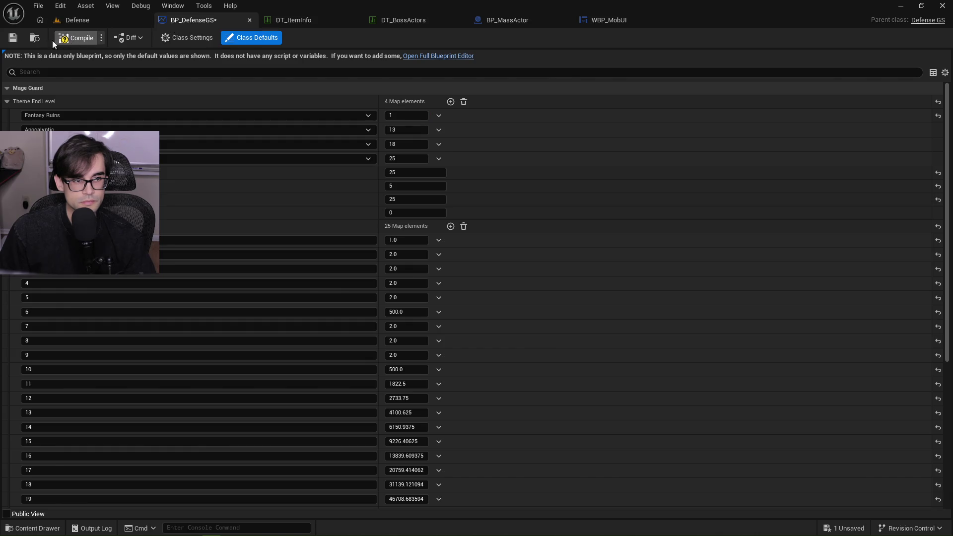
left_click(13, 37)
Play-test the Defense level briefly and end the session
left_click(93, 22)
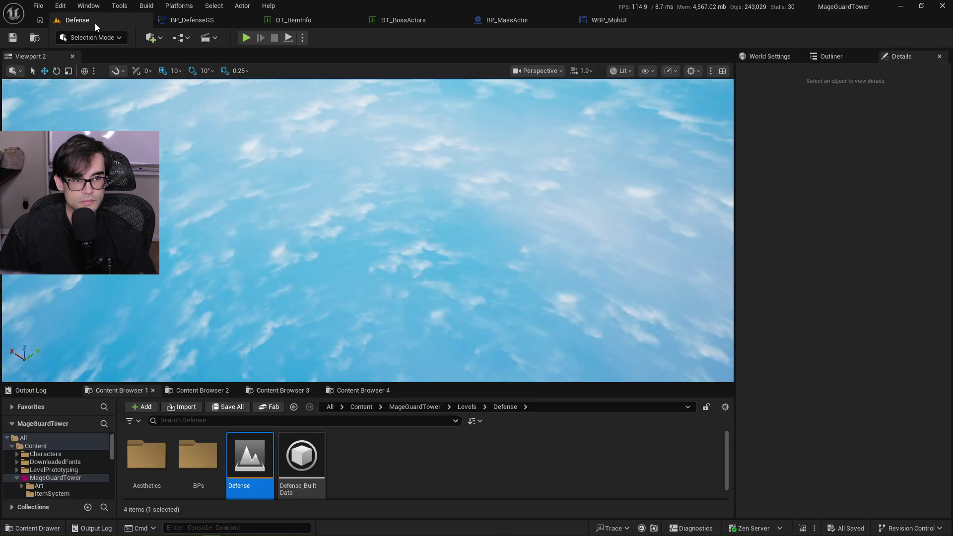
left_click(245, 38)
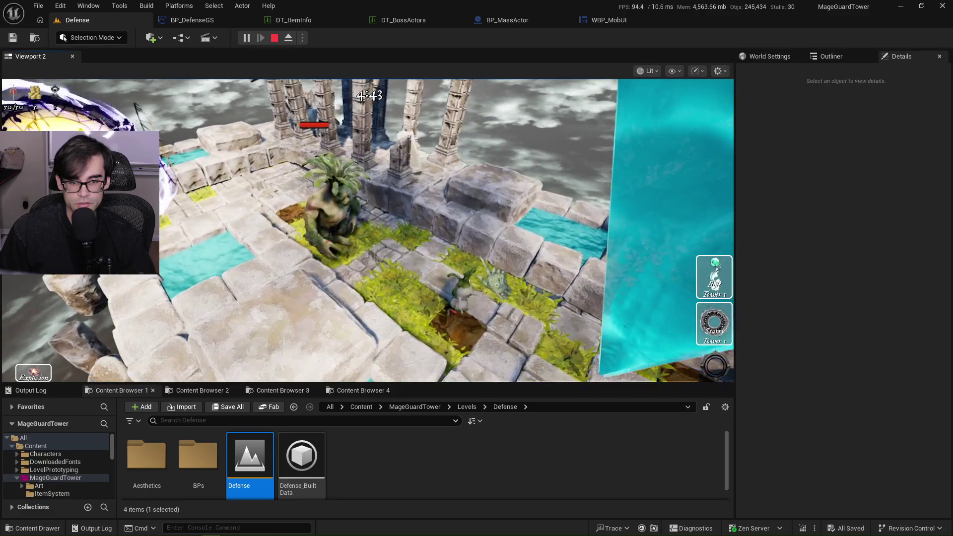
left_click(367, 231)
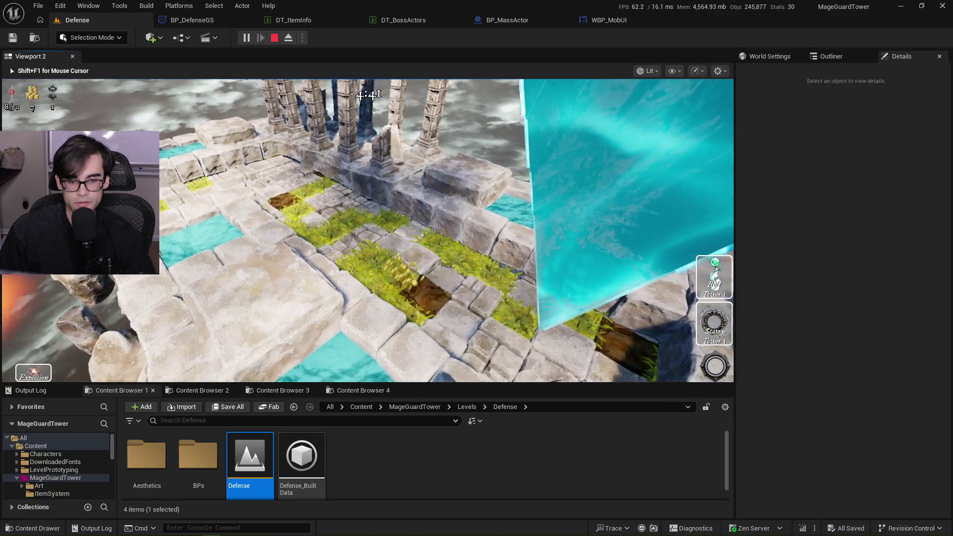
key("Escape")
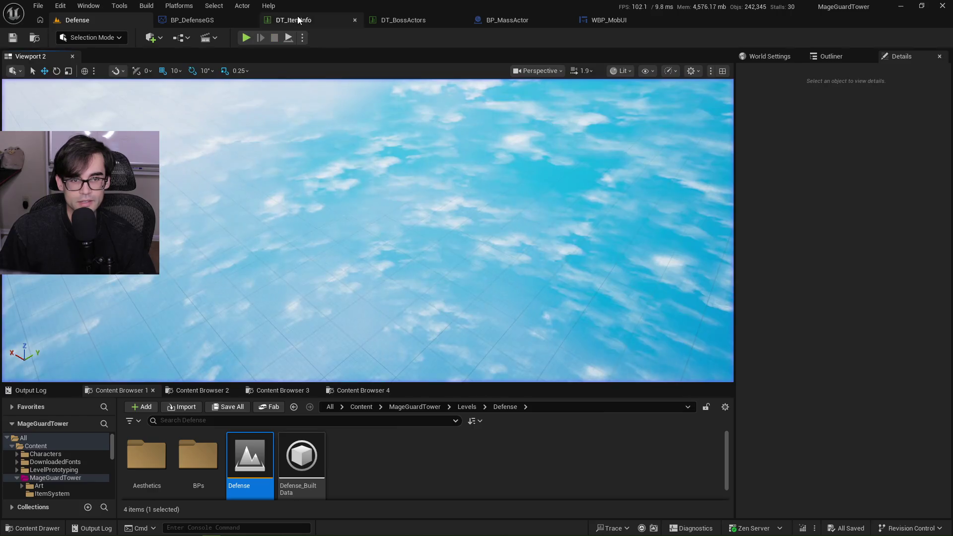
Change the Fantasy Ruins Theme End Level to 2, save, and start a new Defense play session
left_click(294, 19)
left_click(404, 23)
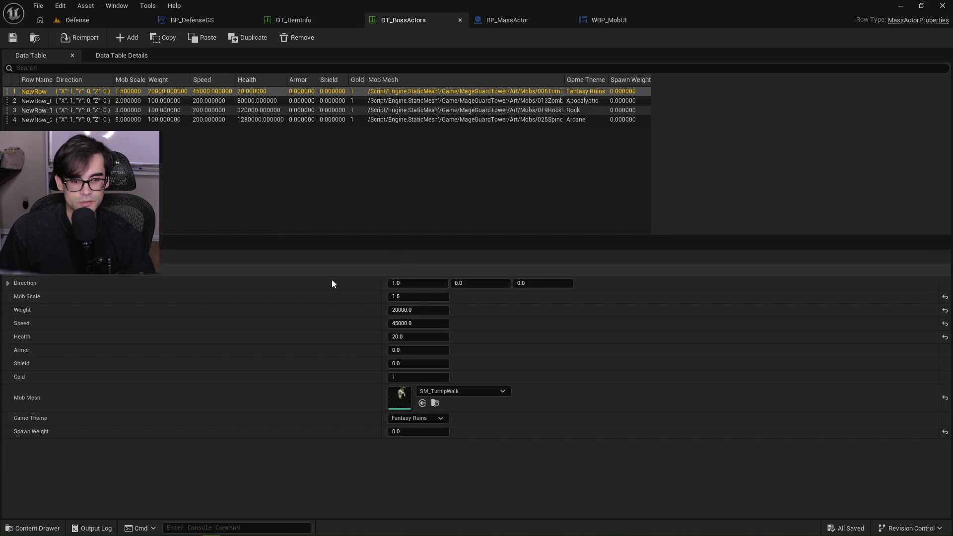
left_click(171, 23)
left_click(406, 115)
key("Return")
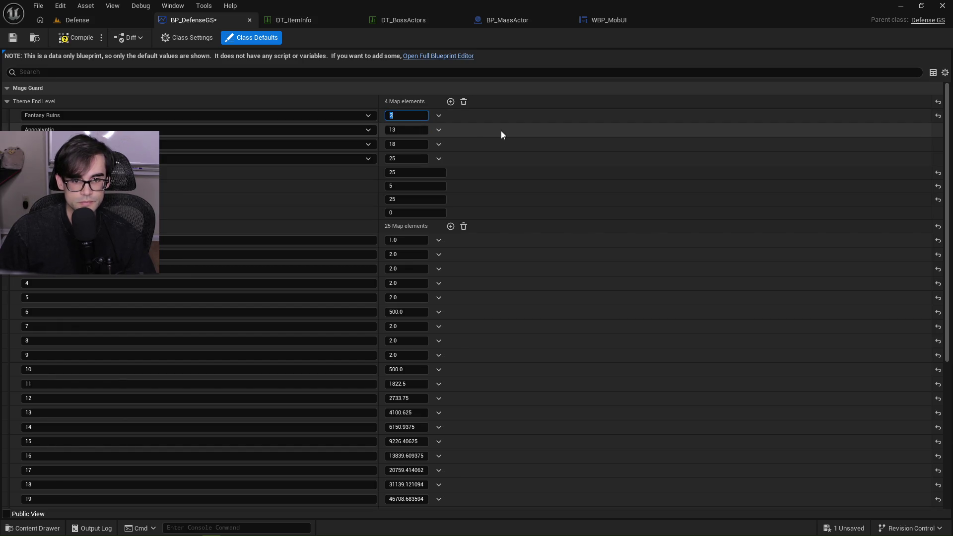
left_click(13, 39)
left_click(77, 20)
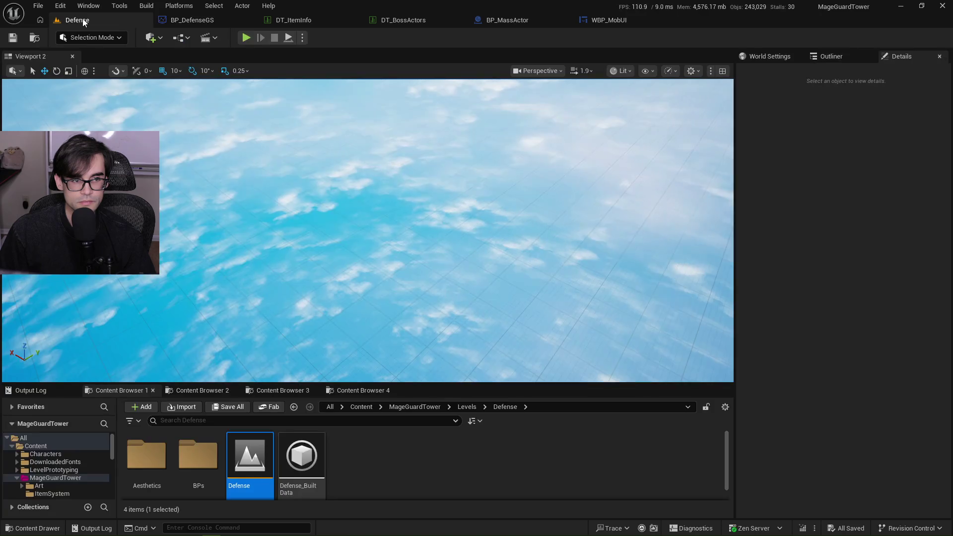
left_click(248, 38)
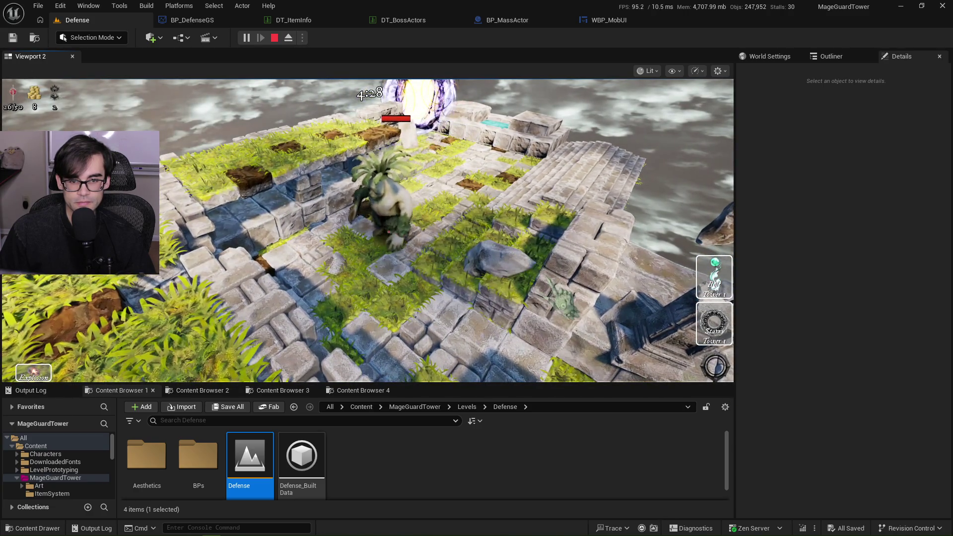
left_click(511, 298)
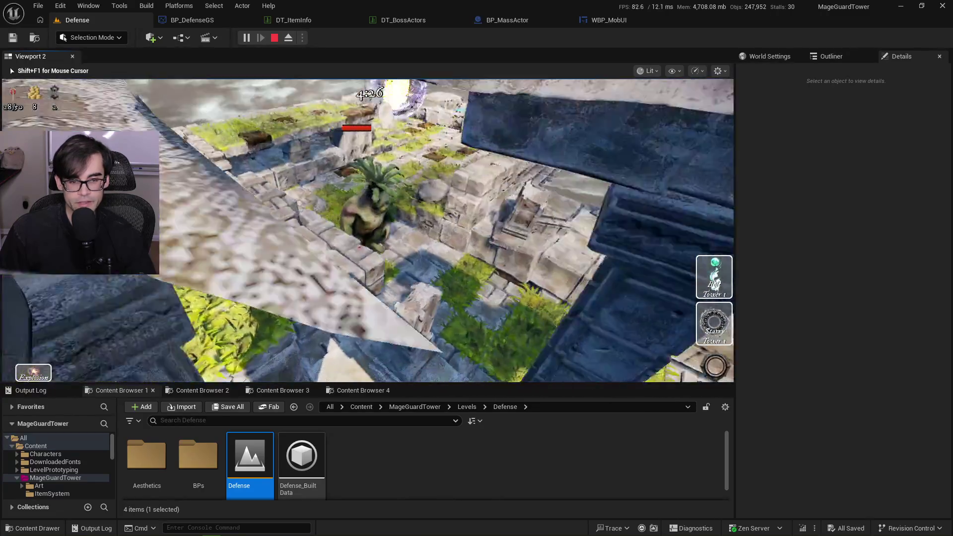
key("shift+F1")
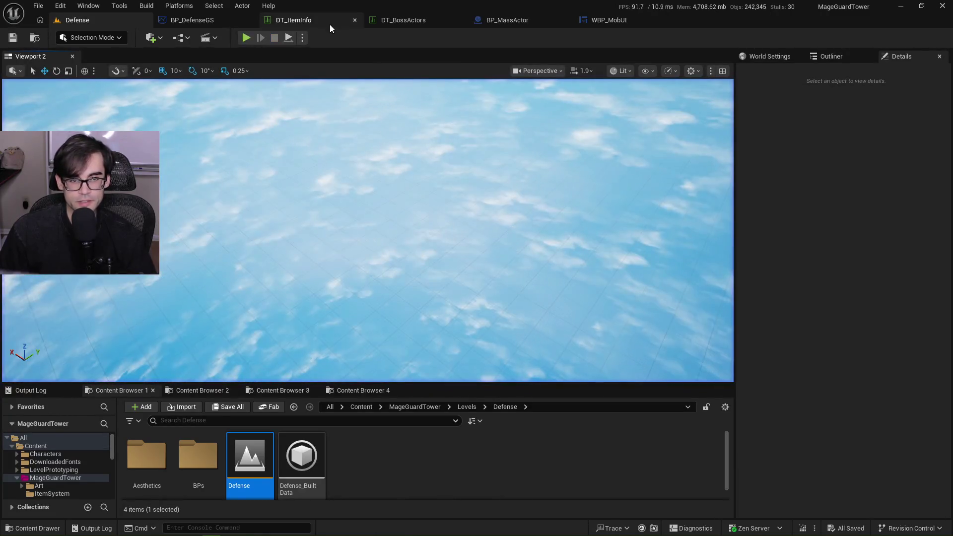
Set the Fantasy Ruins boss's Weight to 200000 in DT_BossActors
left_click(395, 24)
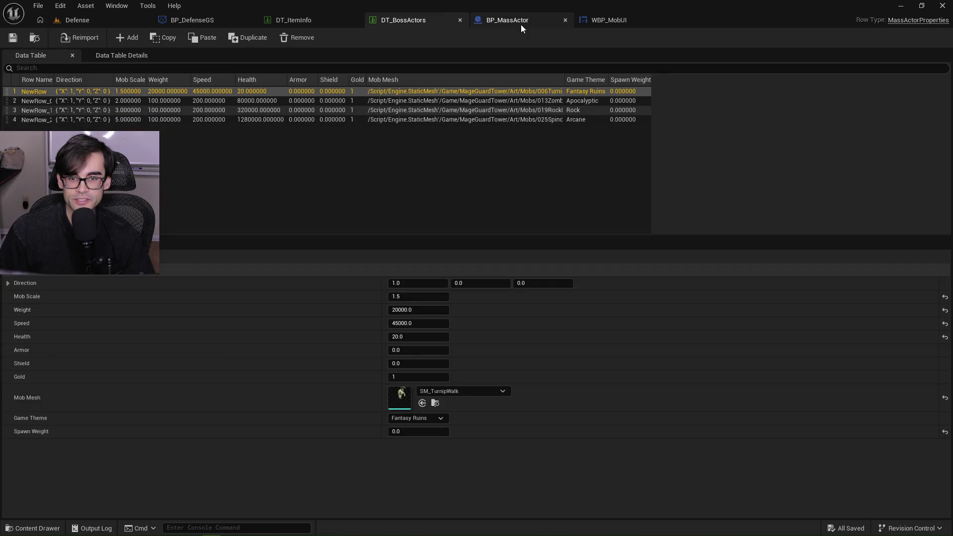
left_click(402, 310)
left_click(399, 309)
type("0")
key("Return")
Set the boss's Speed to 300000, save the table, and return to the Defense level
left_click(402, 323)
left_click(406, 323)
type("0")
key("Return")
key("Left")
key("Right")
key("BackSpace")
key("BackSpace")
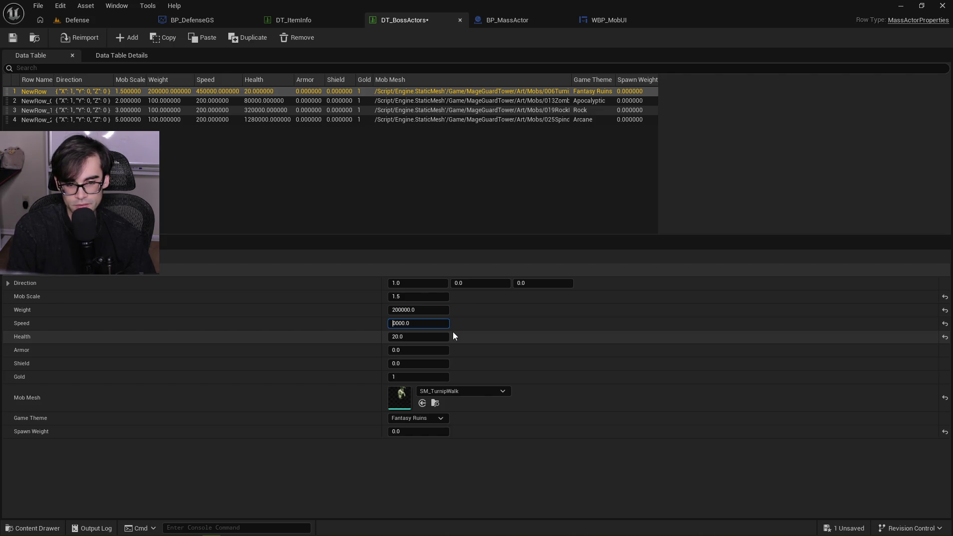
type("3")
key("Return")
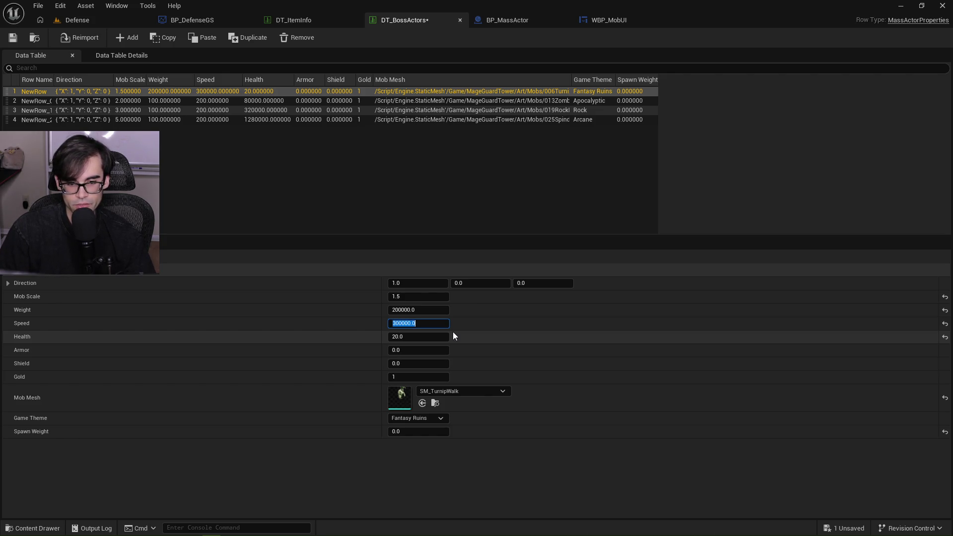
left_click(17, 38)
left_click(83, 21)
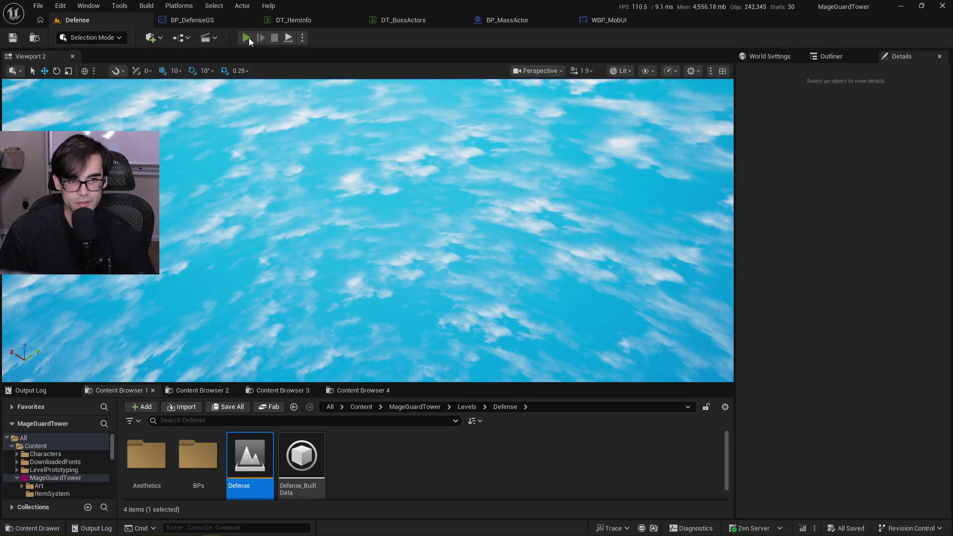
Play-test the Defense level until the Support, Kit and Stats level-up book appears
left_click(246, 38)
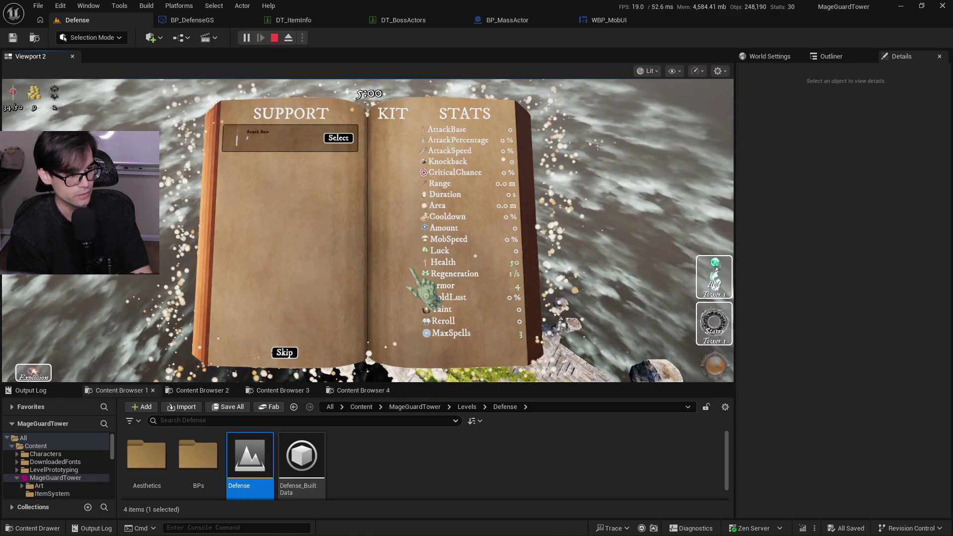
left_click(655, 435)
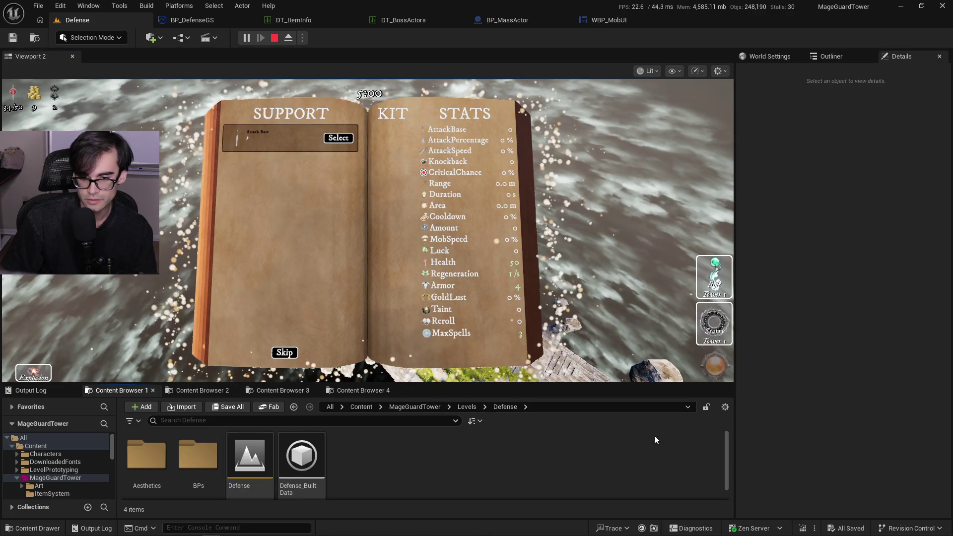
left_click(937, 528)
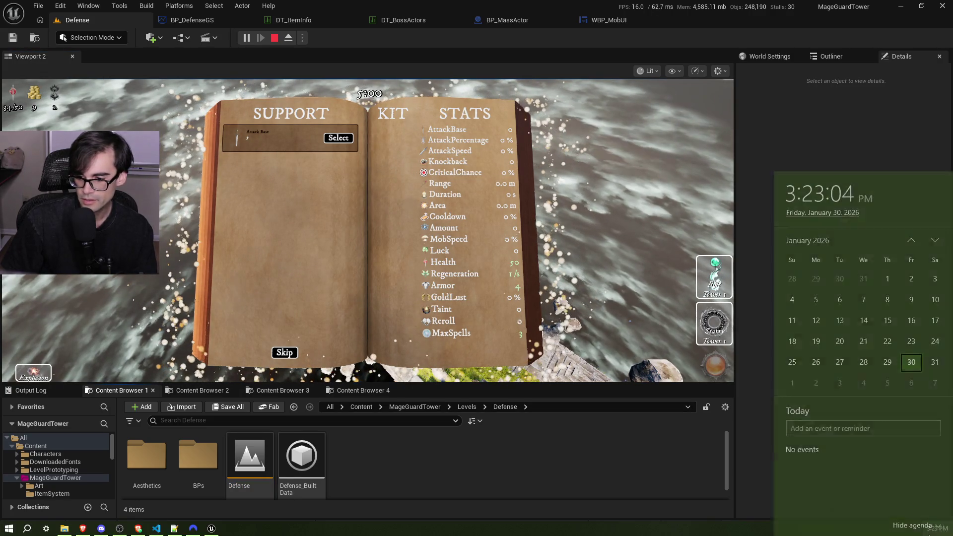
left_click(937, 528)
left_click(852, 352)
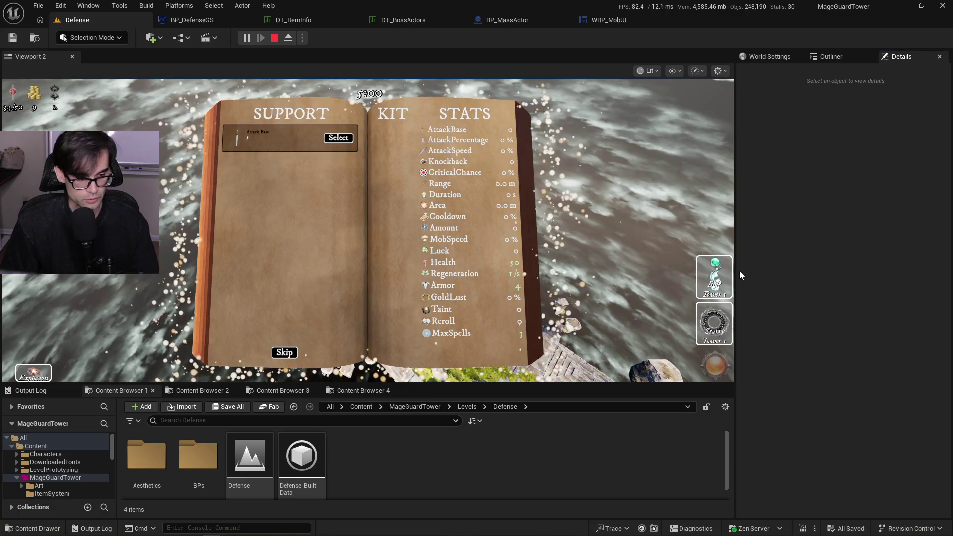
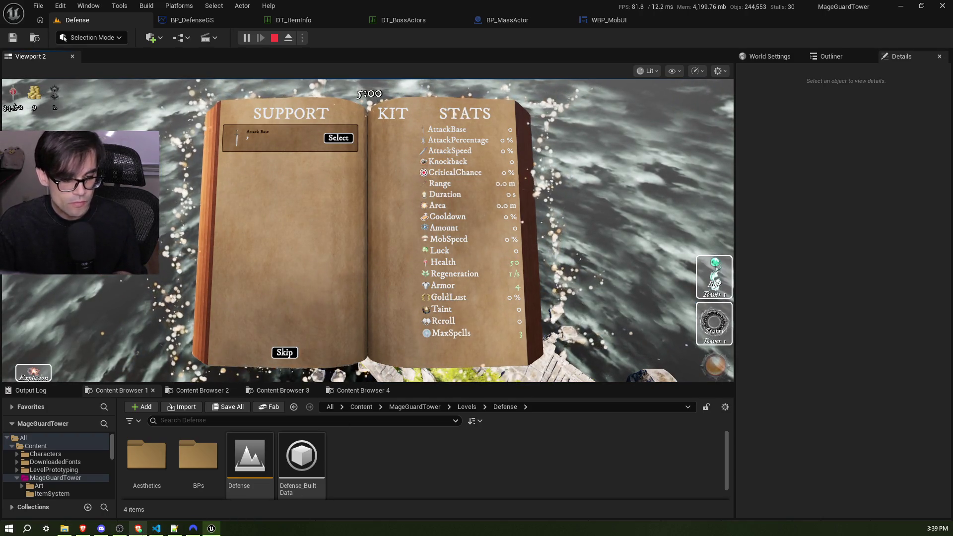
Switch from the Unreal editor to the Brave browser and open a new blank tab
left_click(139, 528)
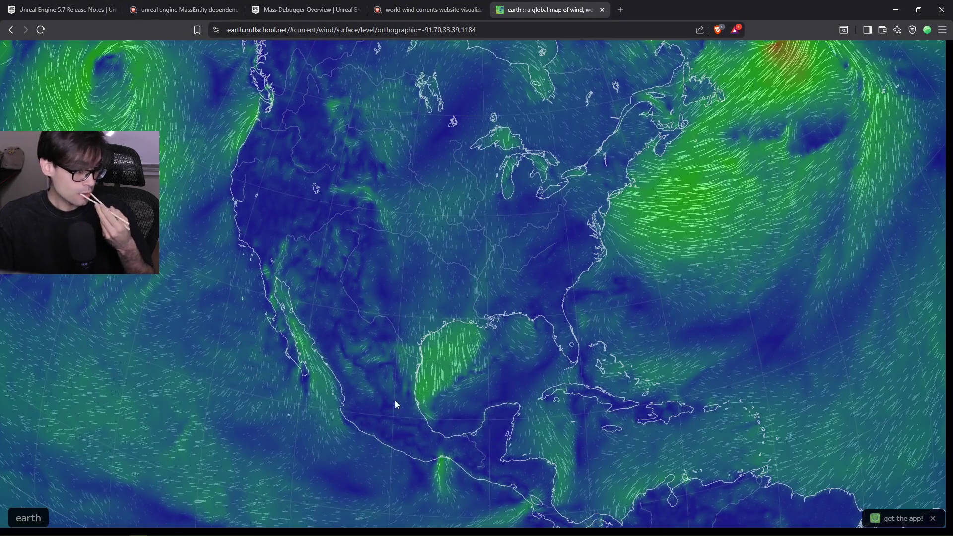
left_click(620, 10)
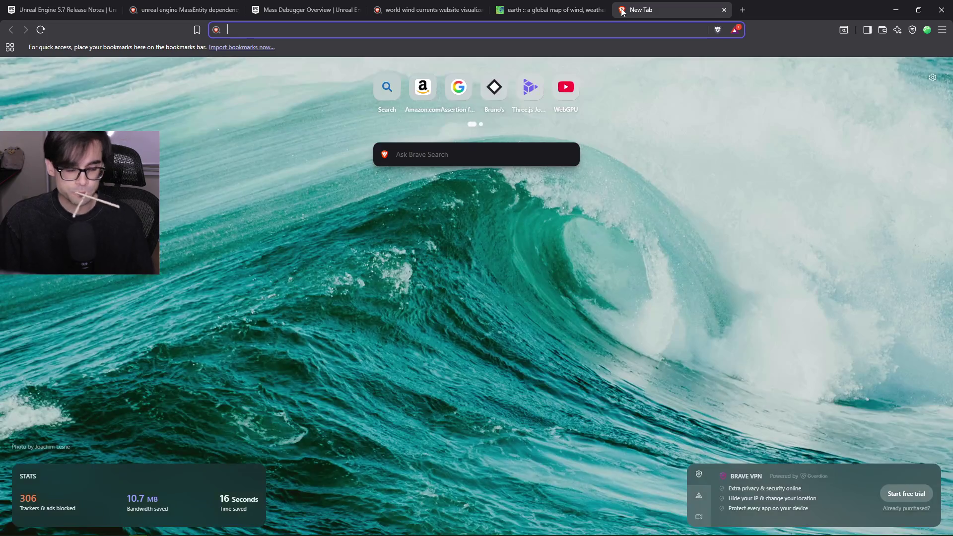
Go to youtube.com using the address bar suggestion
type("you")
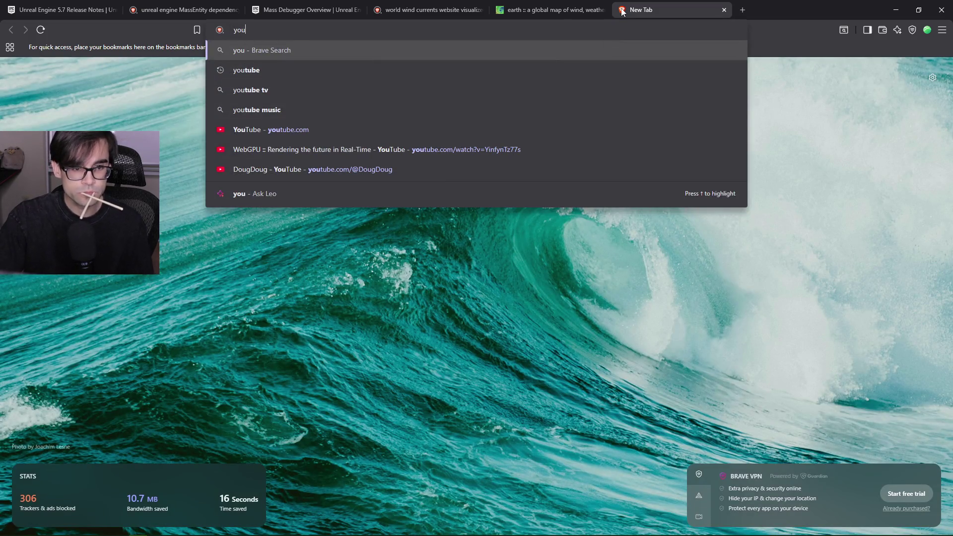
key("Down")
key("Down")
key("Down")
key("Return")
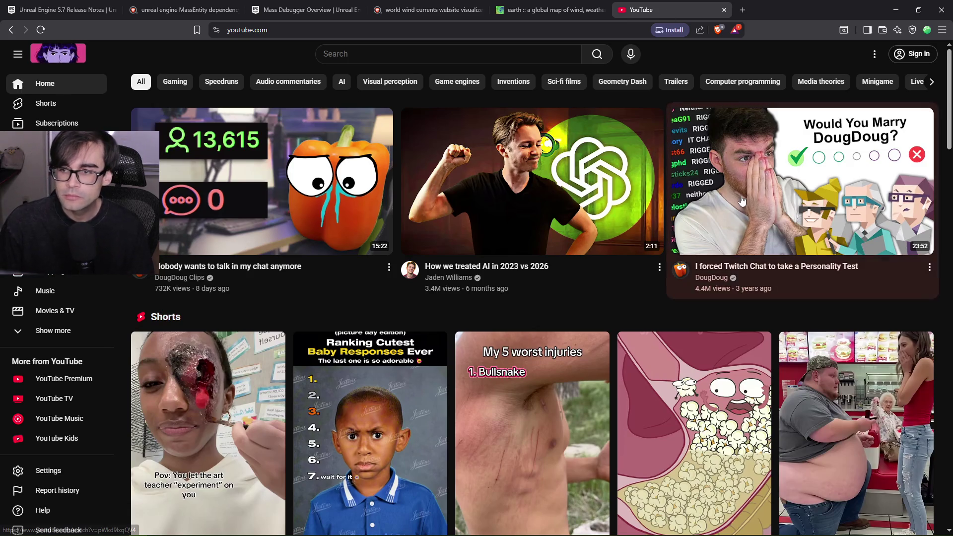
Search YouTube for the creator's channel name, written without spaces
left_click(385, 53)
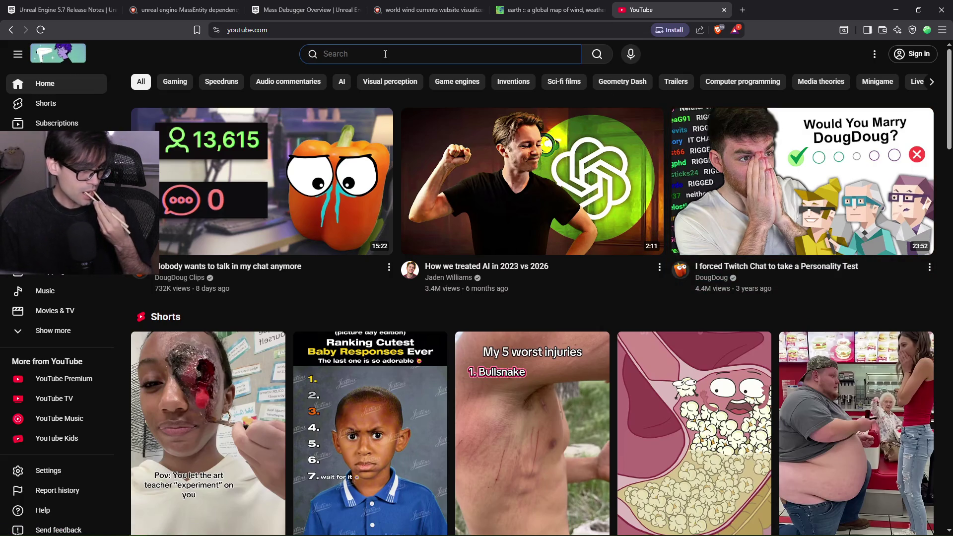
type("cra")
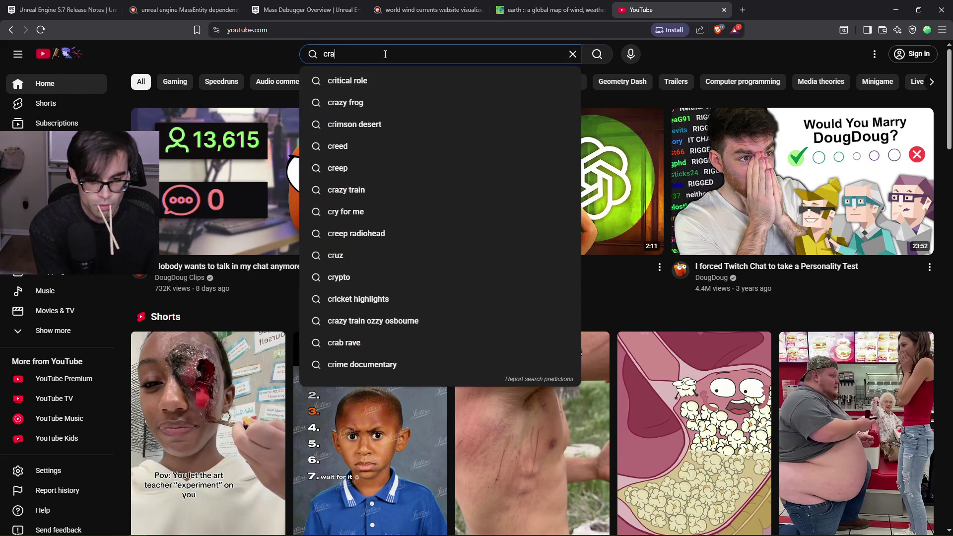
type("sh with dan")
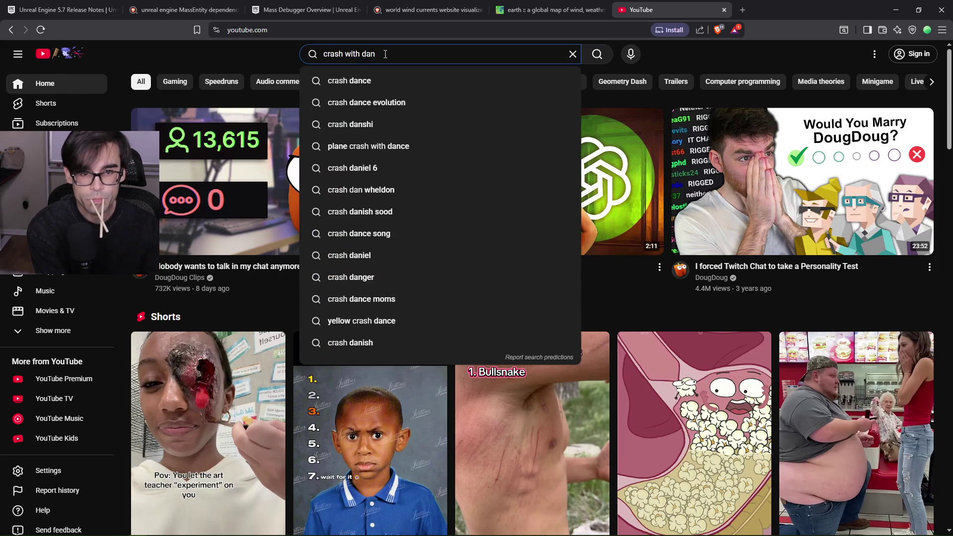
type("iel")
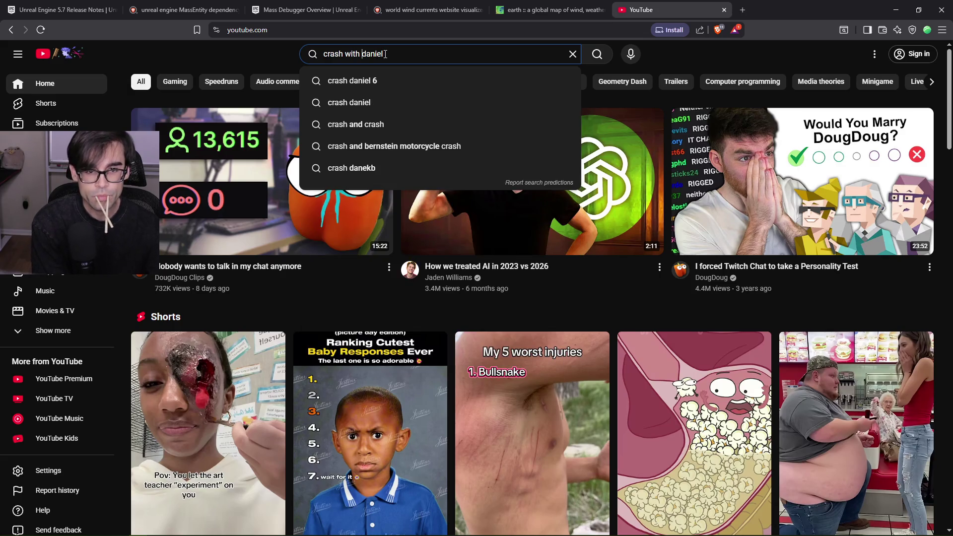
key("BackSpace")
key("ctrl+Left")
key("BackSpace")
key("Return")
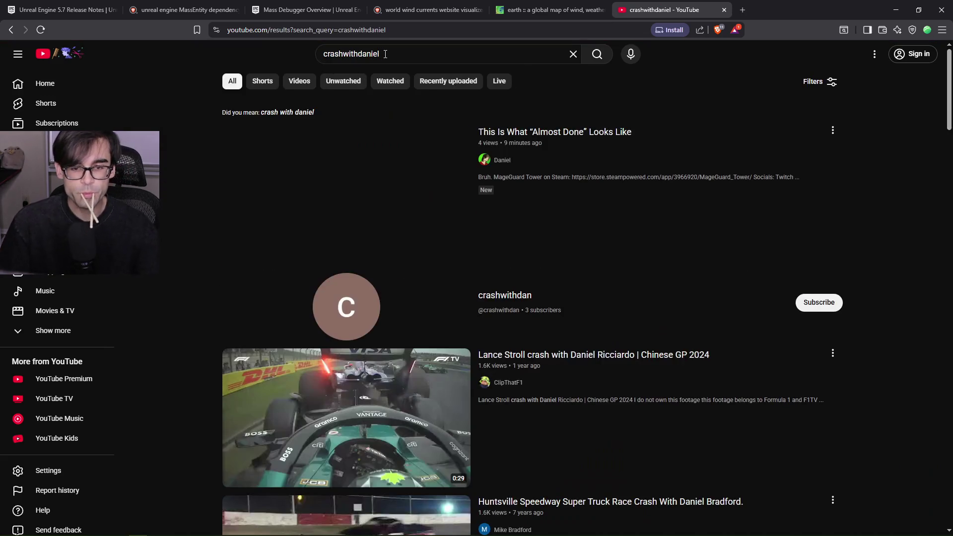
From the creator's Videos tab, play the newest upload, 'This Is What “Almost Done” Looks Like'
mouse_move(572, 135)
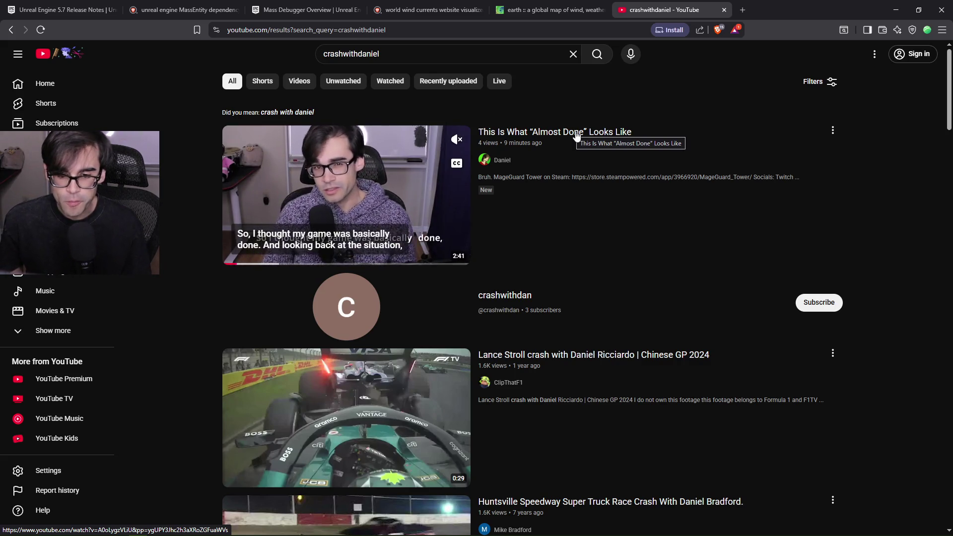
left_click(503, 161)
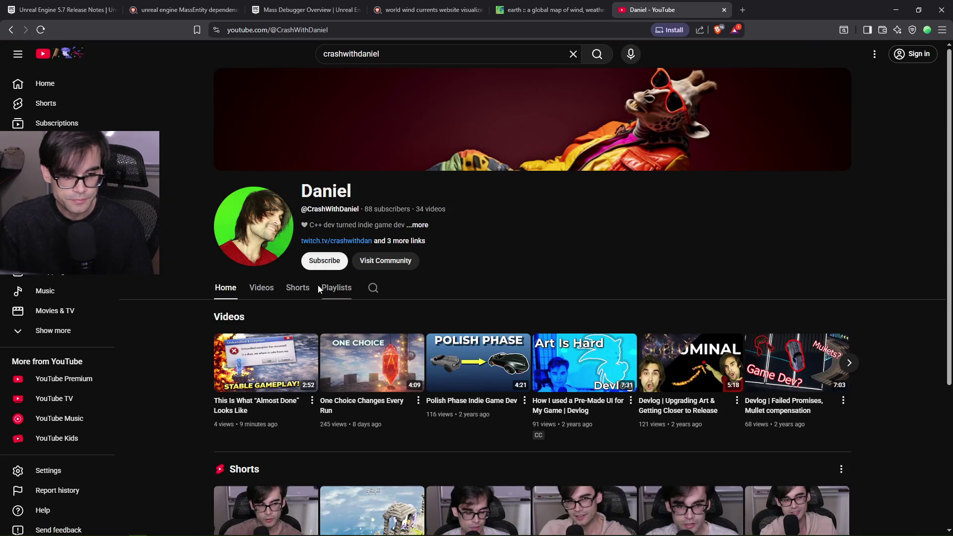
left_click(261, 289)
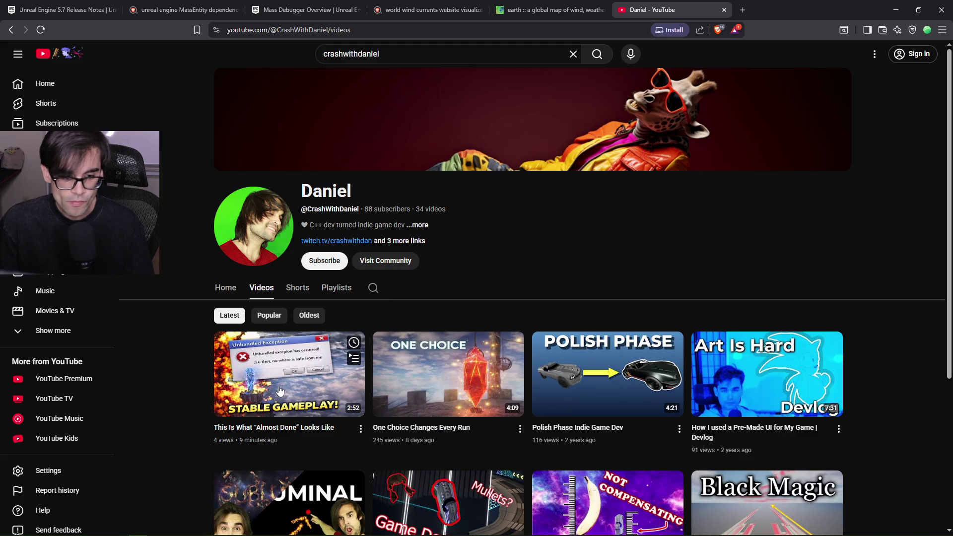
mouse_move(278, 388)
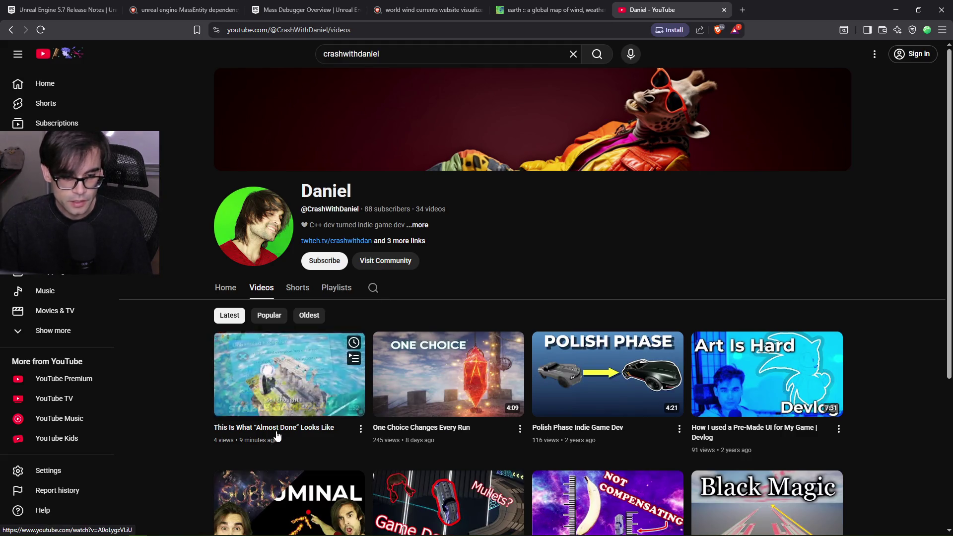
left_click(276, 427)
left_click(376, 336)
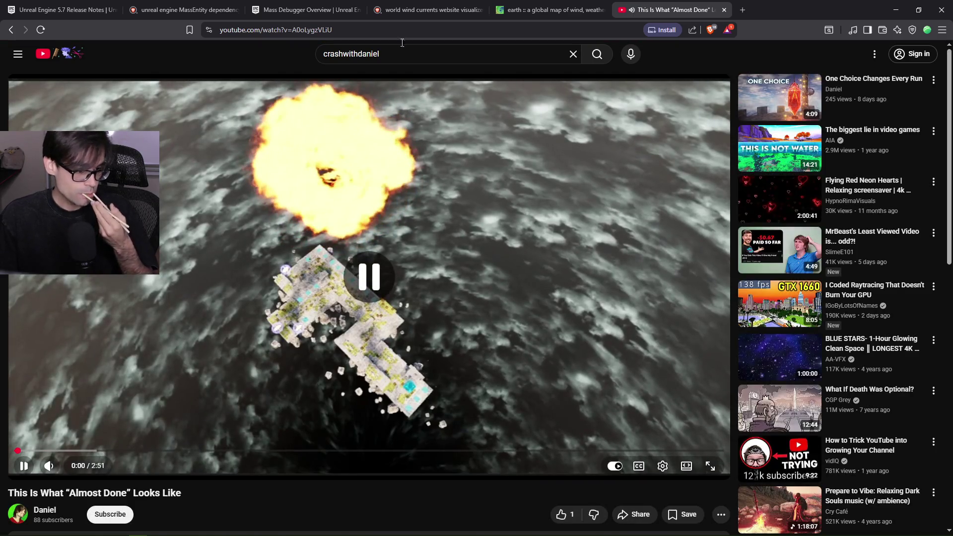
Copy the video's page address, minimize the browser, then return to the watch page
right_click(387, 30)
left_click(441, 96)
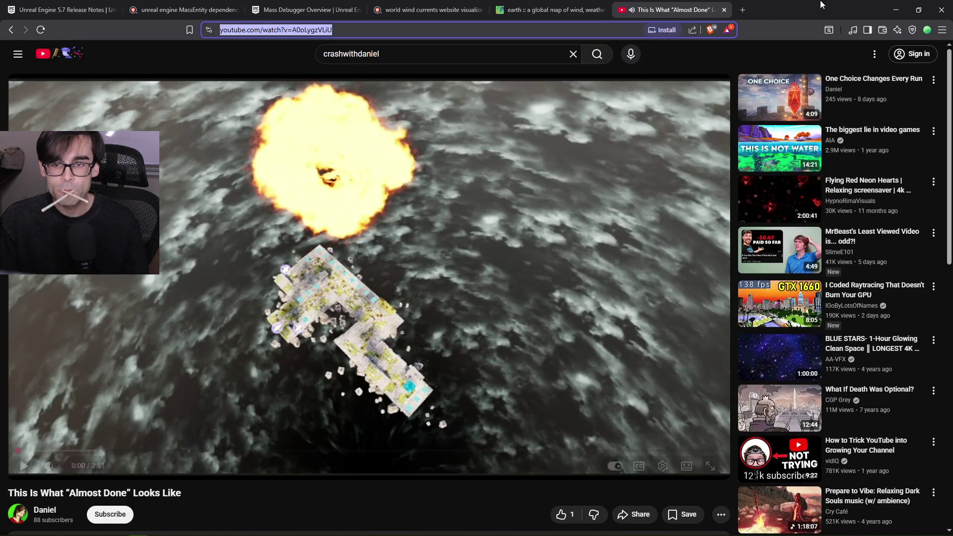
left_click(897, 11)
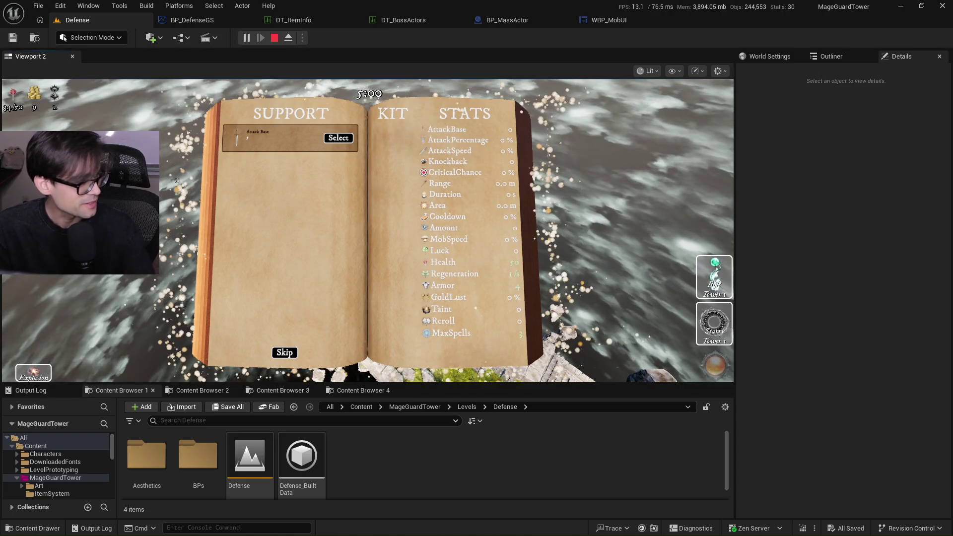
key("alt+Tab")
scroll(145, 503, "down", 3)
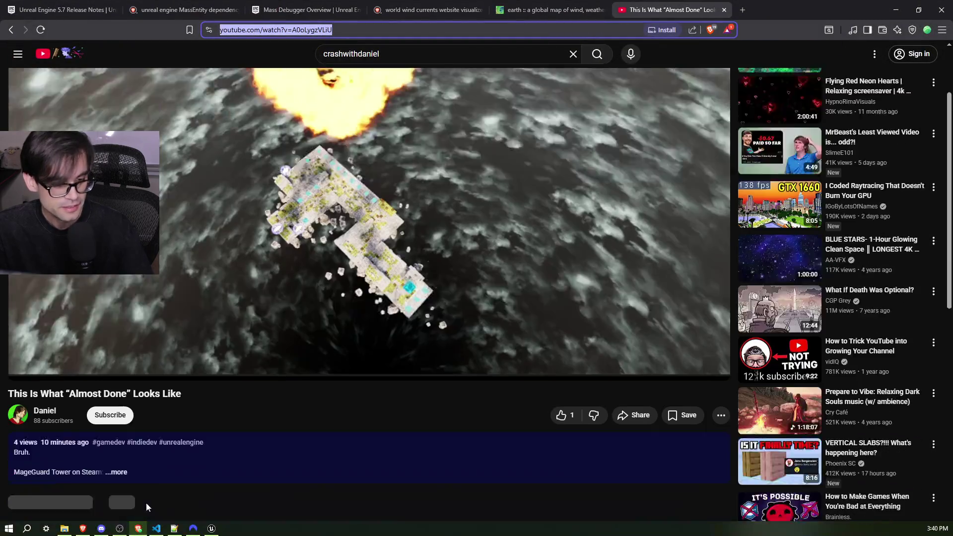
Try to like the video, dismiss the sign-in prompt, and open the creator's channel home page
left_click(561, 365)
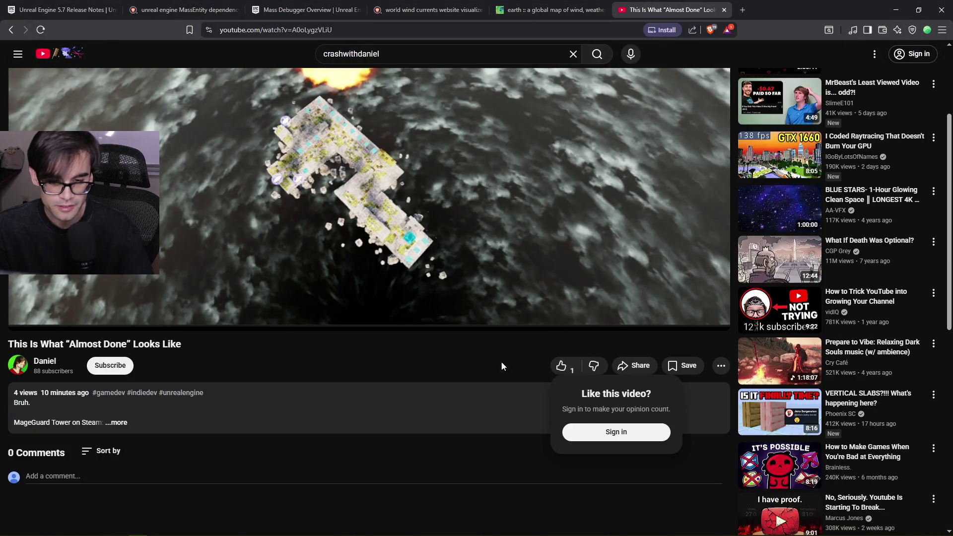
left_click(462, 353)
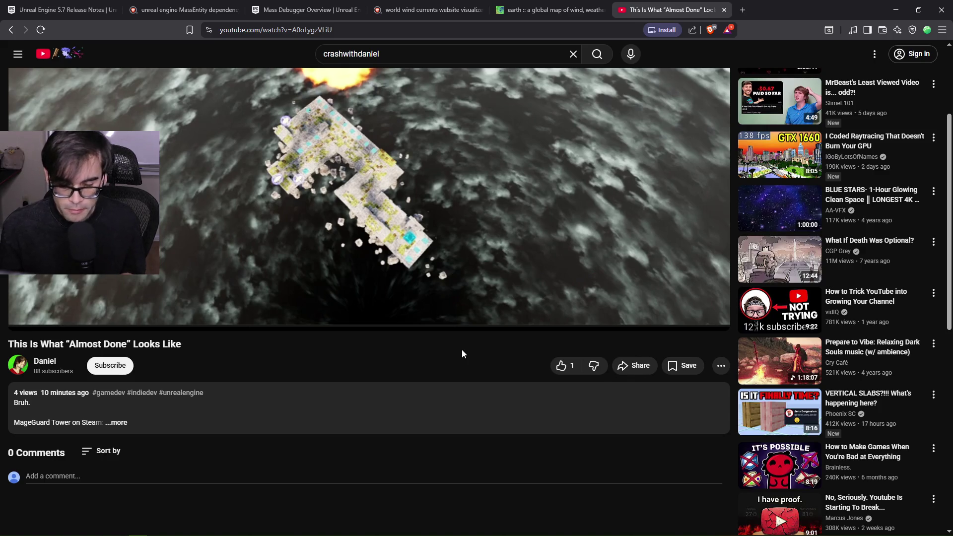
mouse_move(401, 328)
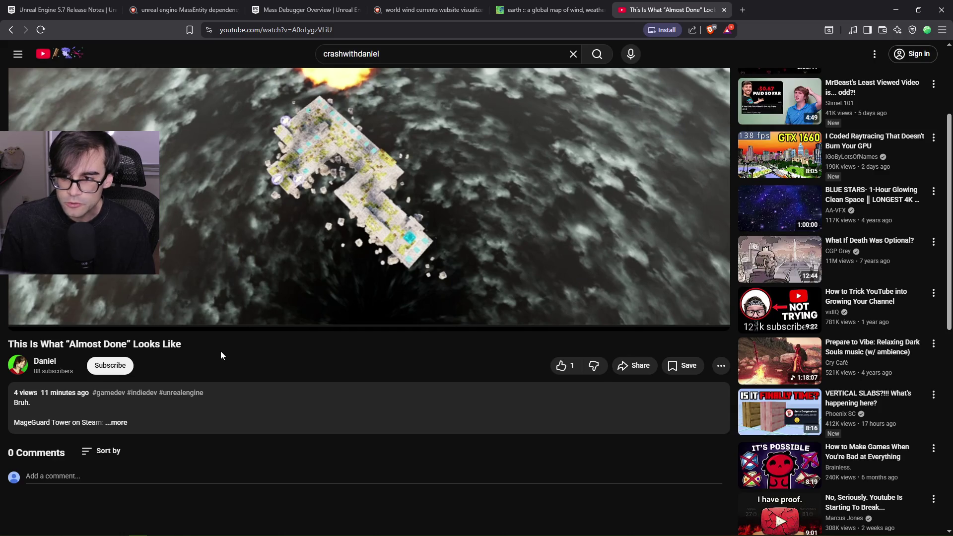
left_click(45, 361)
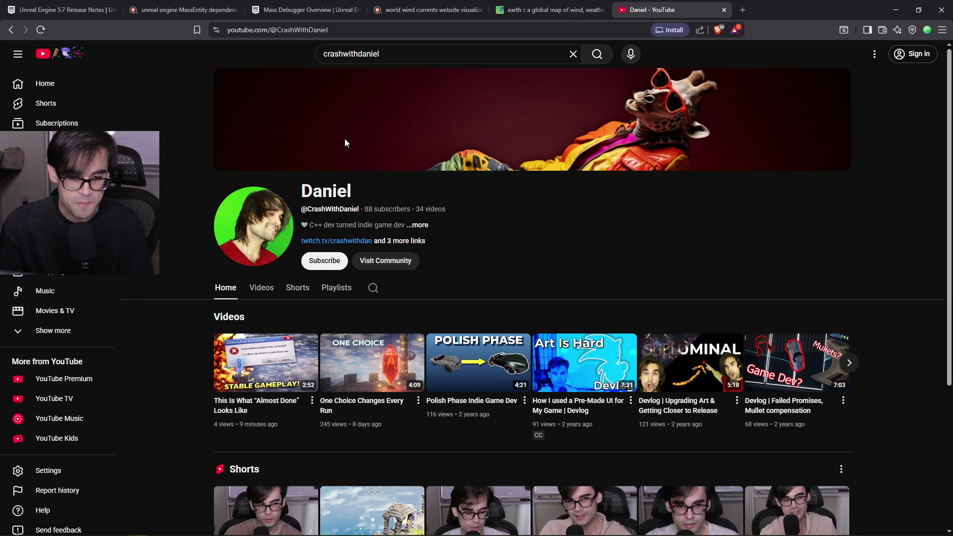
Show the channel's full Videos list, then open a new blank browser tab
left_click(261, 288)
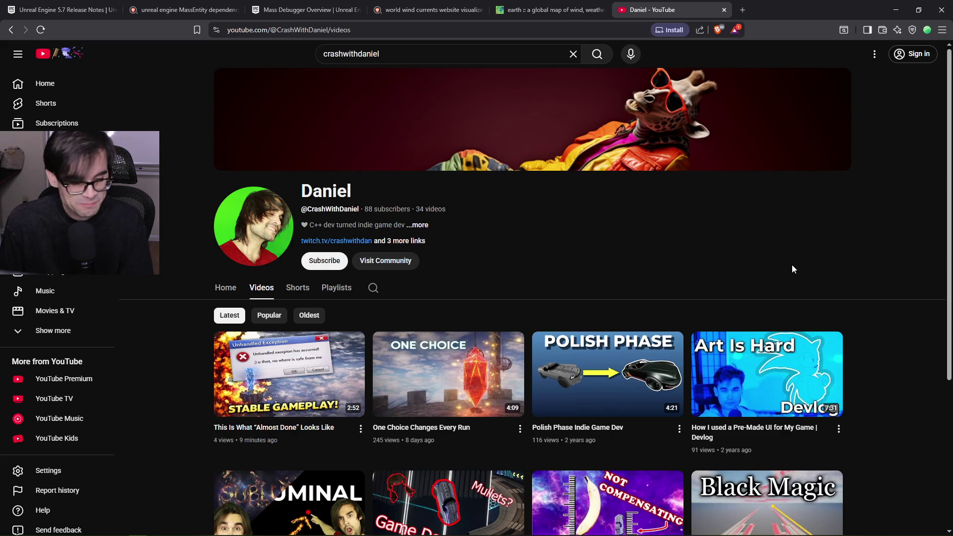
left_click(743, 9)
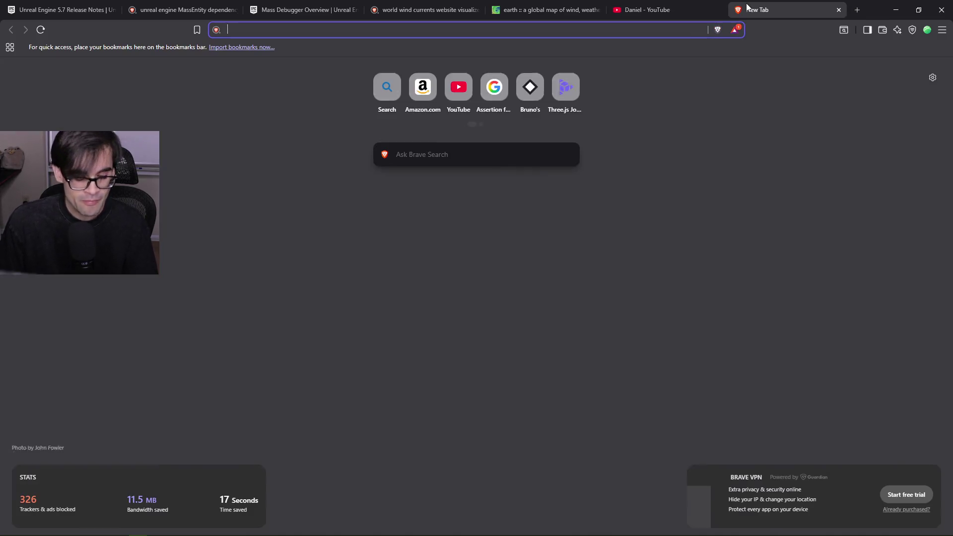
Search 'maps' in Brave Search and open the Google Maps result
type("maps")
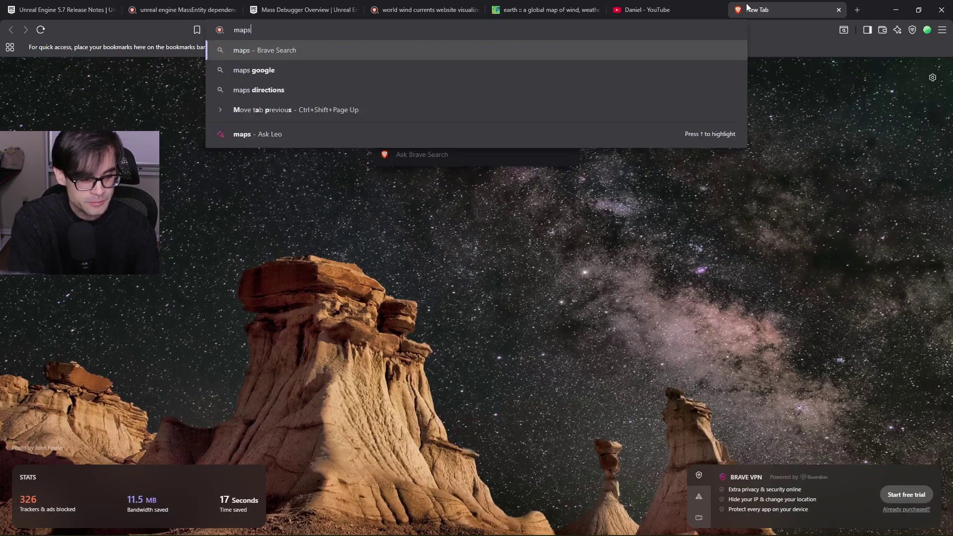
key("Return")
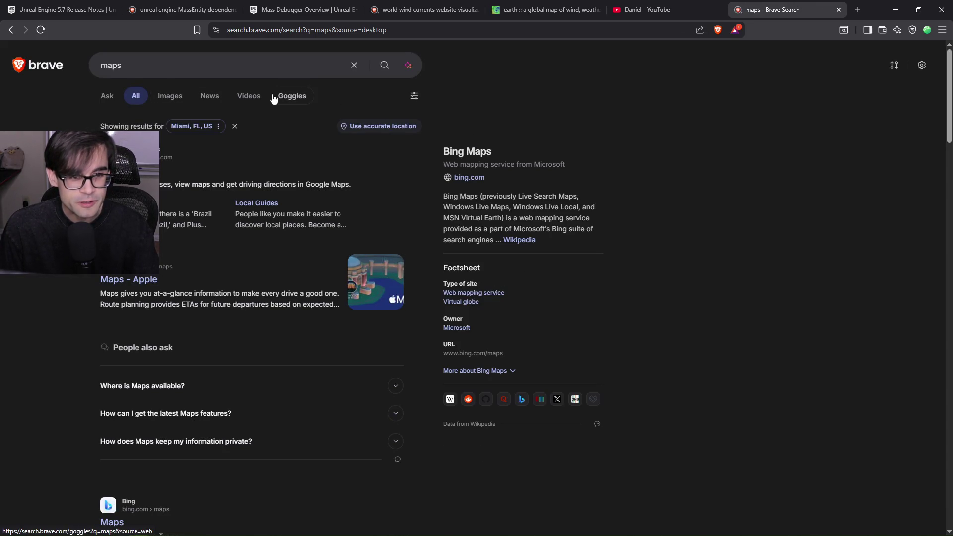
left_click(124, 168)
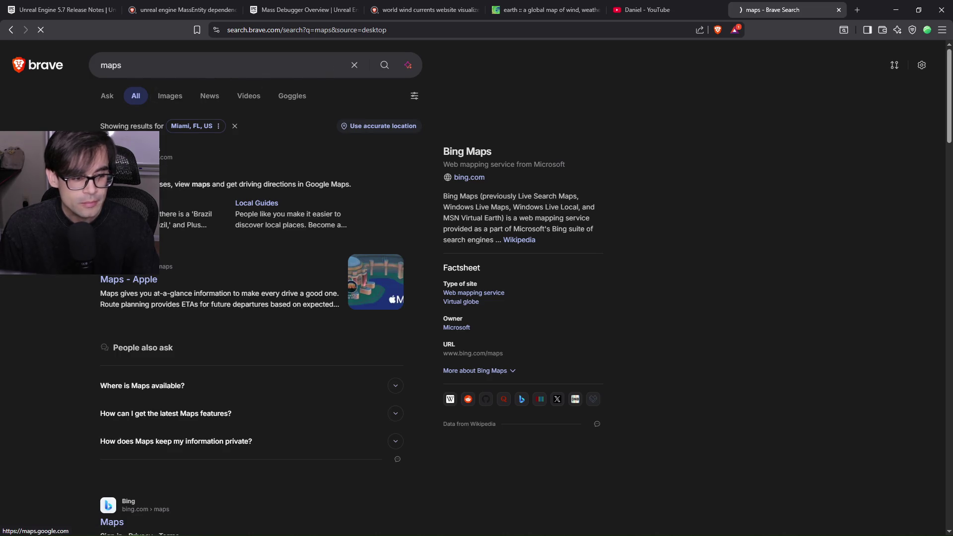
Zoom and pan the map around Kaliningrad and across Europe
scroll(367, 323, "down", 5)
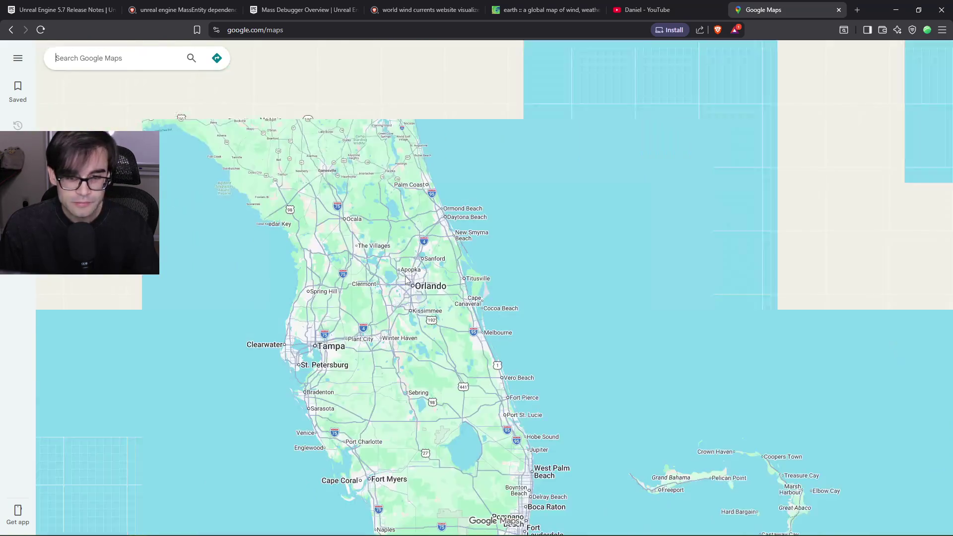
scroll(367, 323, "down", 5)
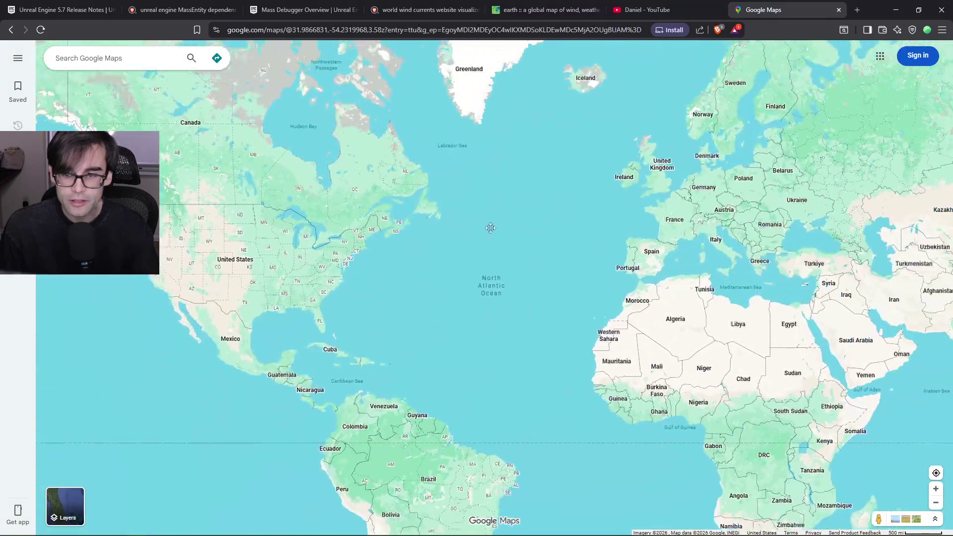
left_click_drag(759, 229, 443, 260)
scroll(442, 253, "up", 3)
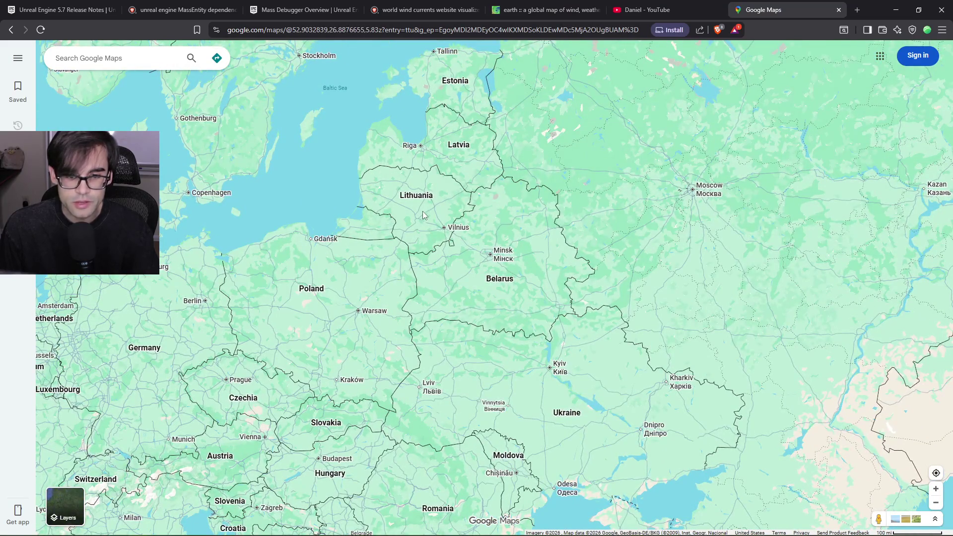
scroll(402, 252, "up", 1)
scroll(329, 204, "up", 3)
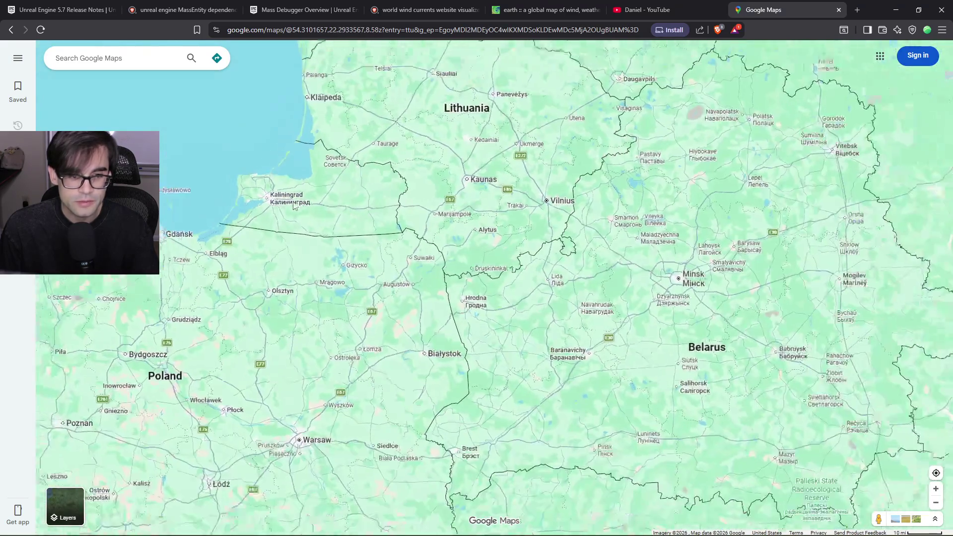
scroll(293, 206, "up", 2)
mouse_move(261, 171)
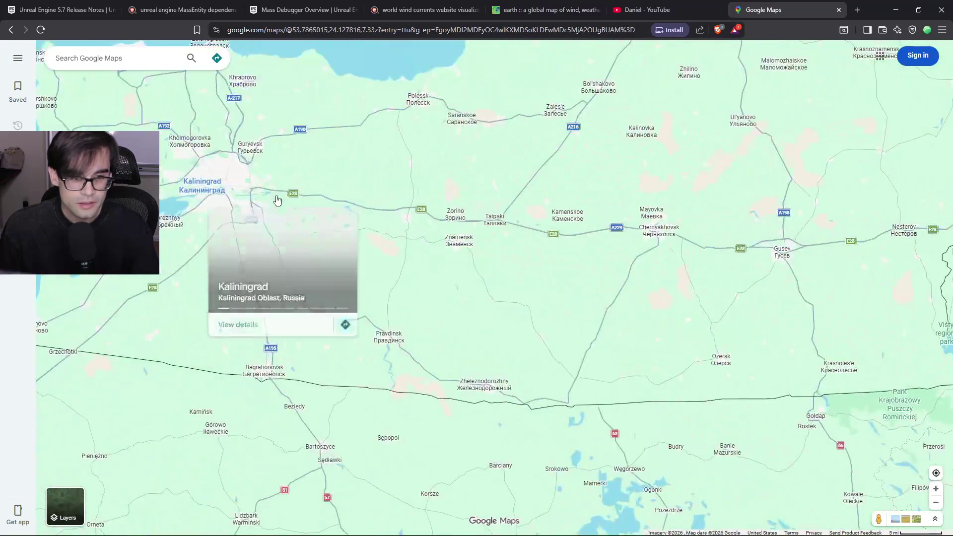
scroll(262, 199, "down", 1)
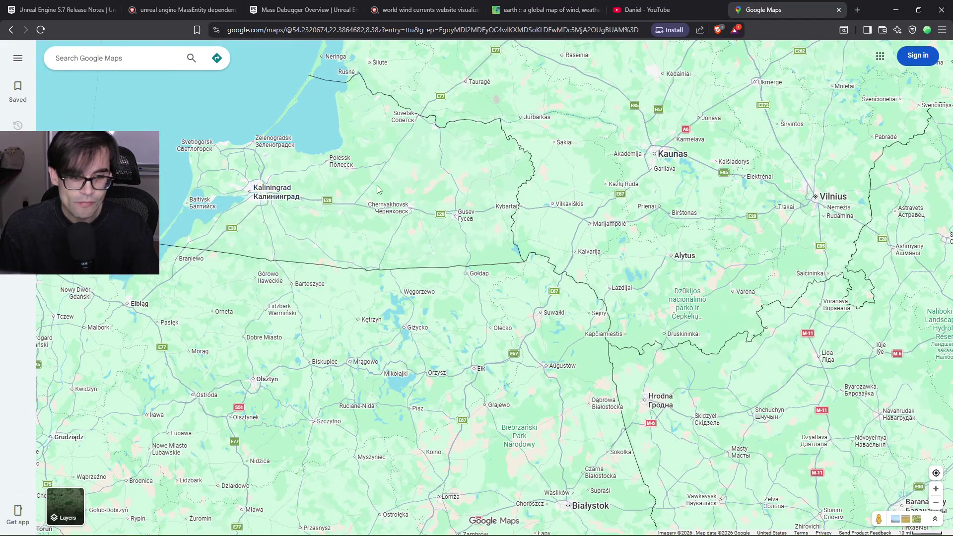
scroll(375, 189, "down", 1)
scroll(331, 194, "up", 3)
mouse_move(283, 190)
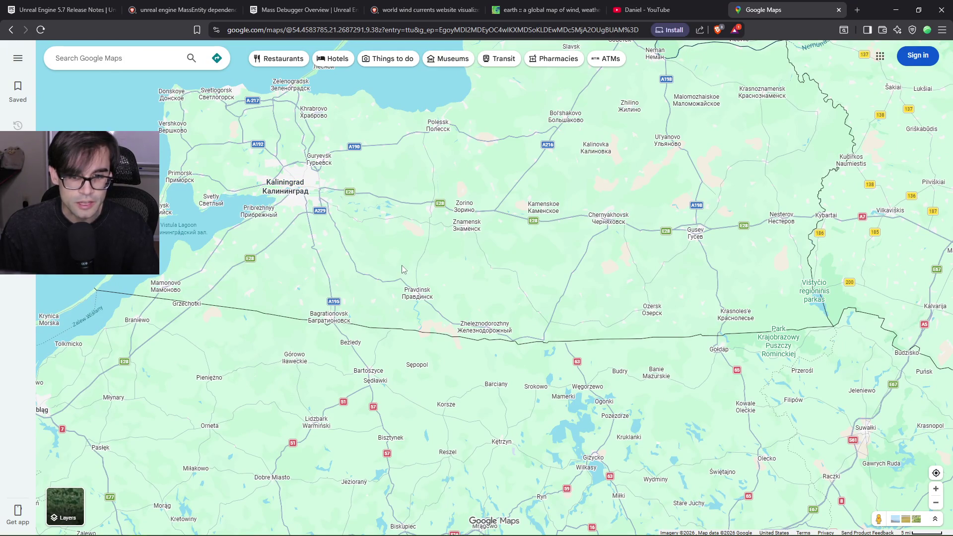
scroll(405, 234, "down", 3)
scroll(377, 198, "down", 2)
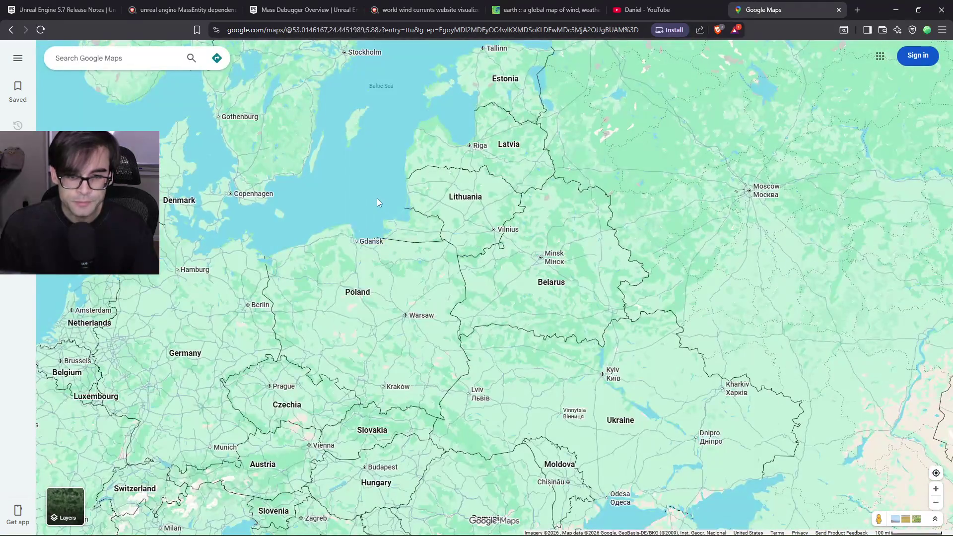
scroll(398, 209, "down", 1)
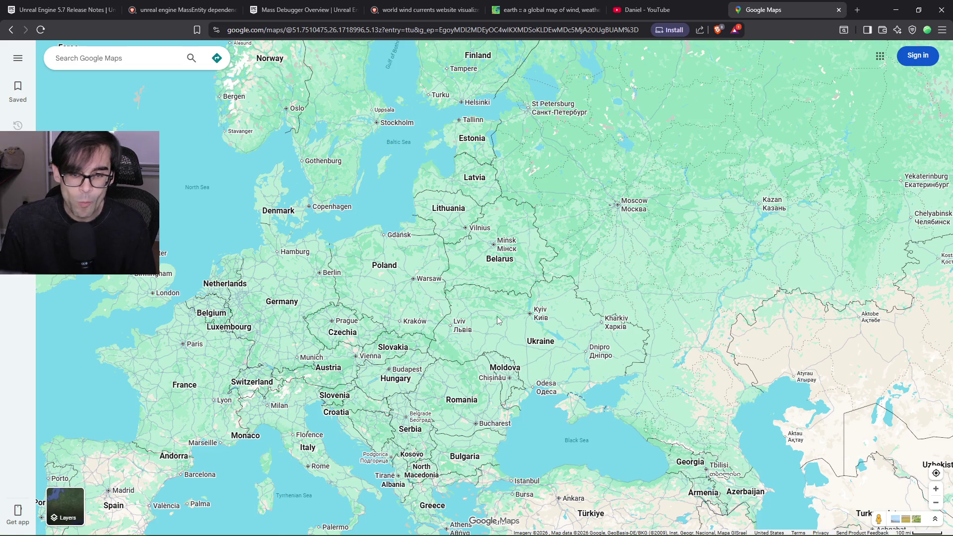
scroll(493, 165, "up", 2)
scroll(493, 165, "up", 1)
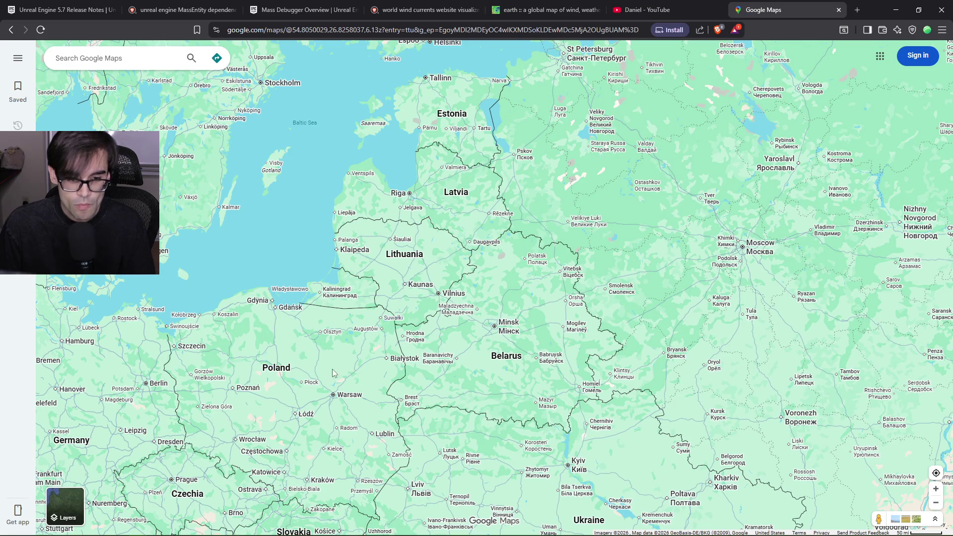
Pan and zoom to recentre the map on central Europe
left_click_drag(327, 377, 352, 324)
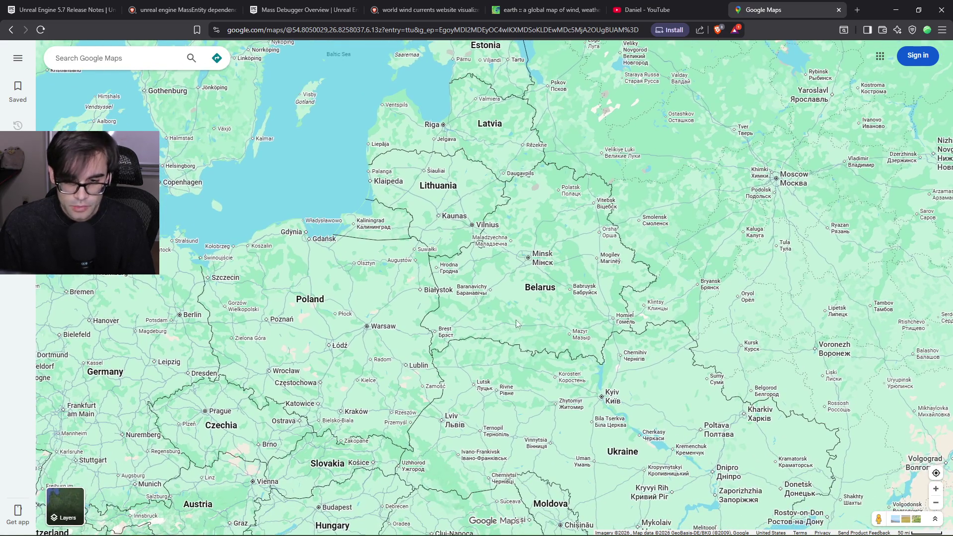
scroll(549, 302, "down", 1)
scroll(550, 302, "down", 1)
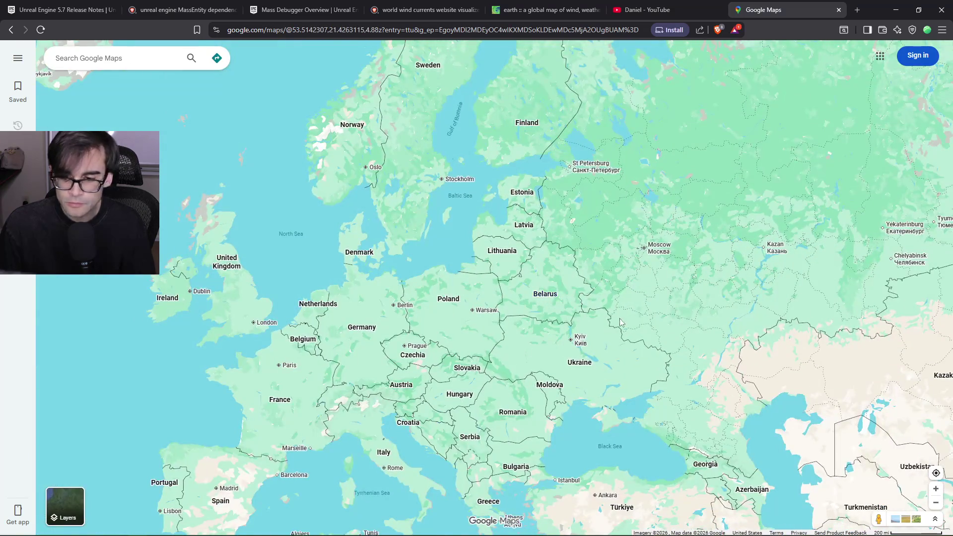
left_click_drag(587, 294, 565, 287)
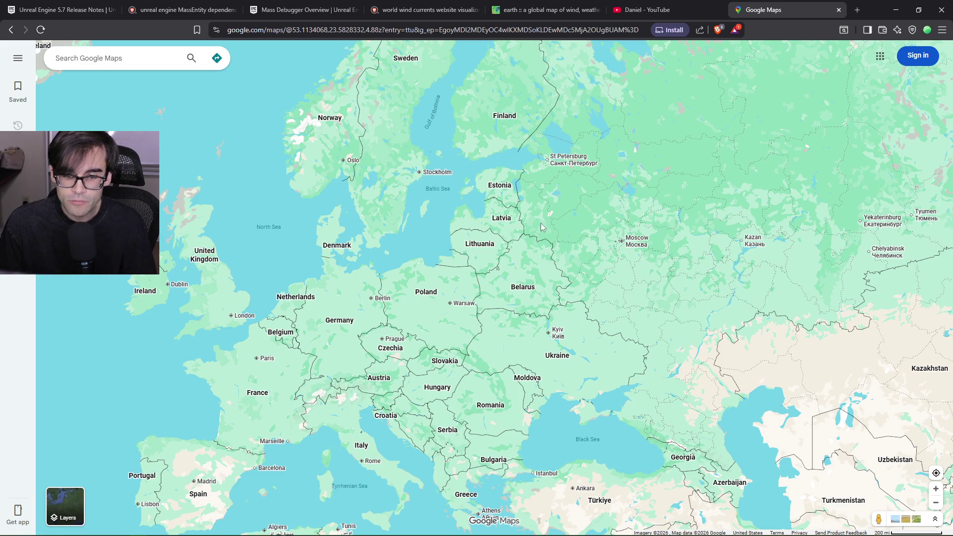
scroll(599, 274, "up", 2)
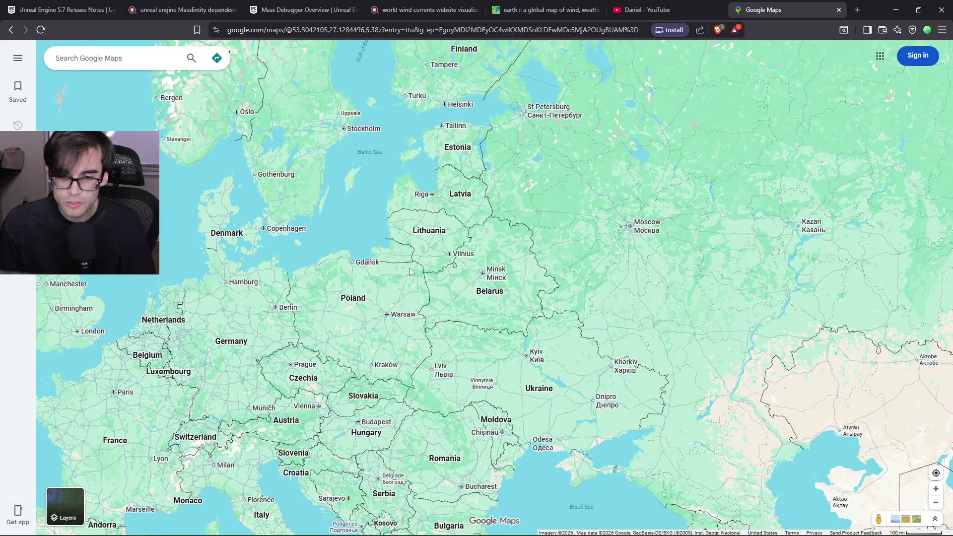
scroll(422, 278, "up", 2)
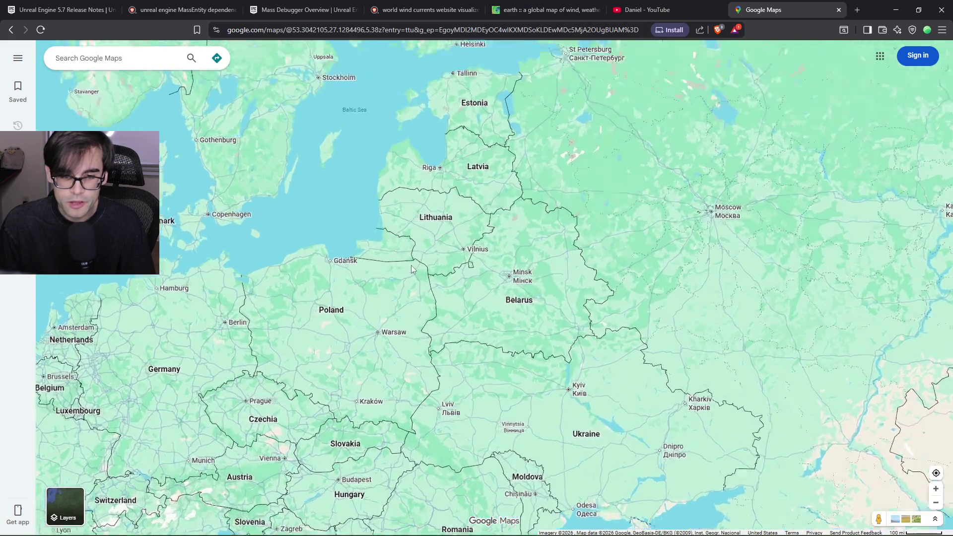
scroll(370, 251, "down", 2)
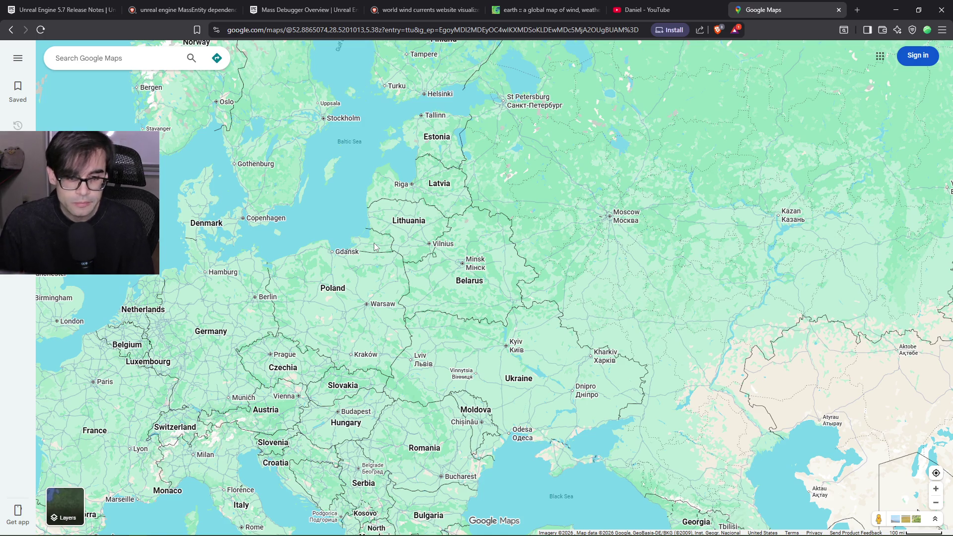
scroll(363, 324, "up", 1)
Open Poland's place details, expand its full description, and begin a 'polish k' search in a new tab
left_click(324, 273)
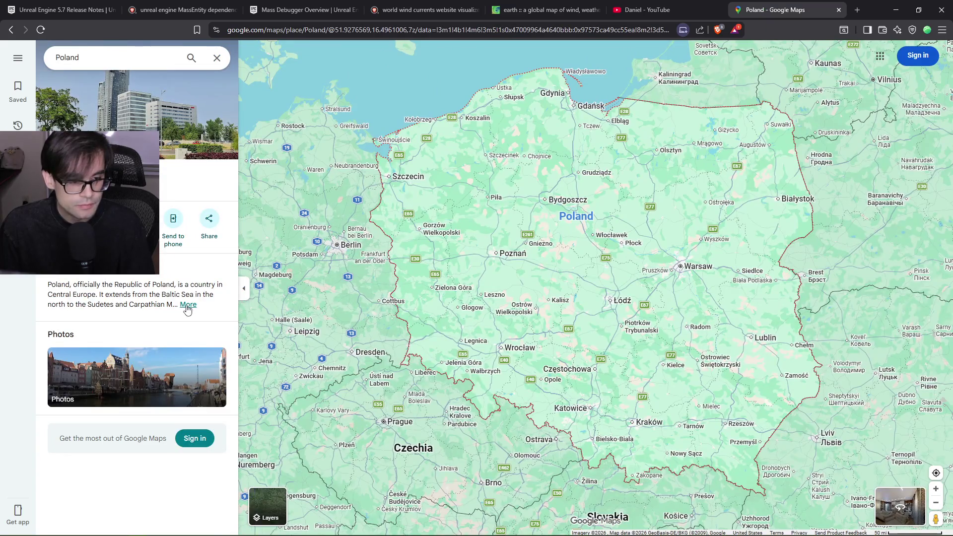
left_click(187, 306)
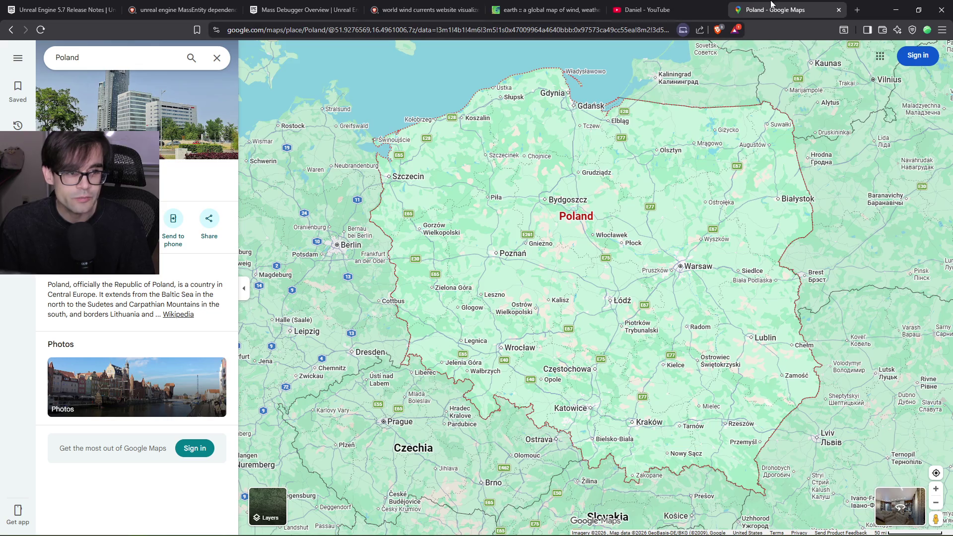
left_click(856, 10)
type("polish k")
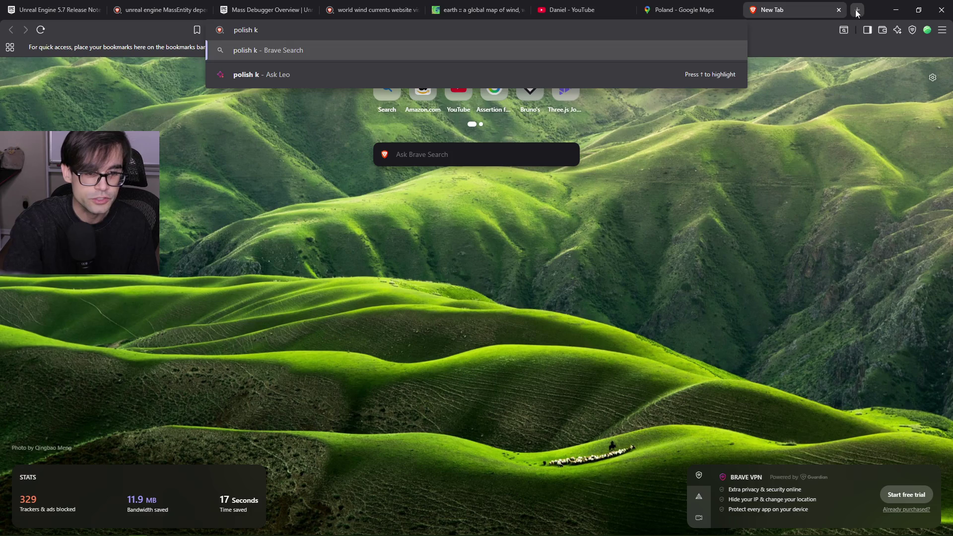
Correct the search text to 'polish language' and run the search
key("BackSpace")
type("langu")
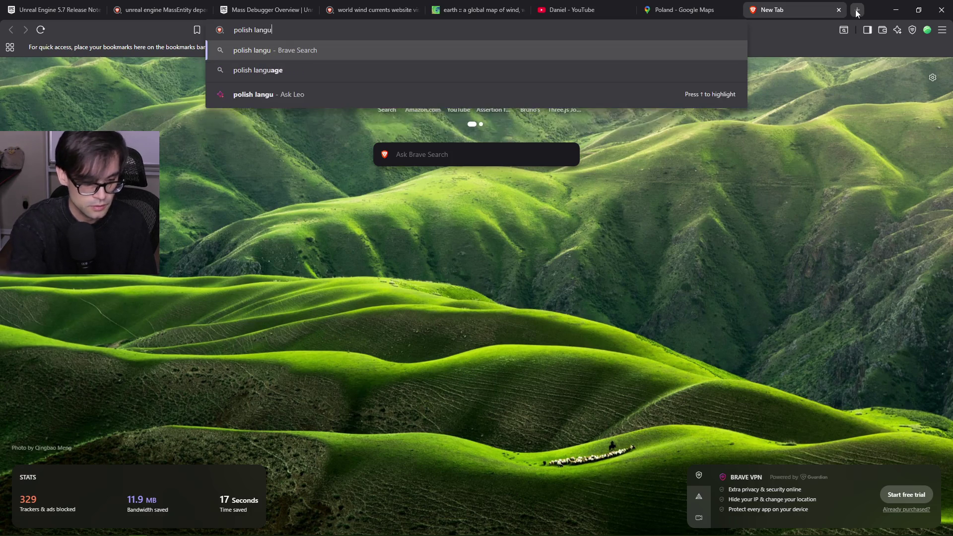
type("age")
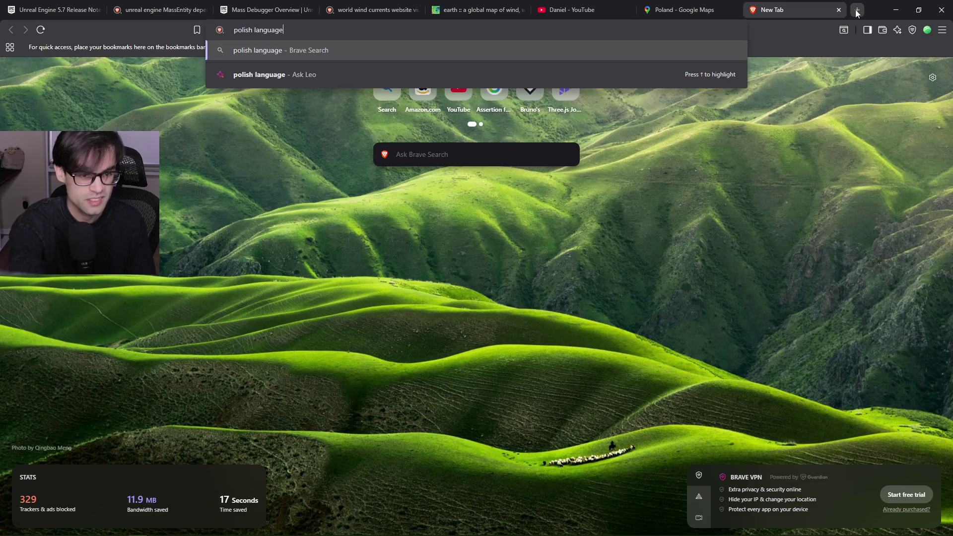
key("Return")
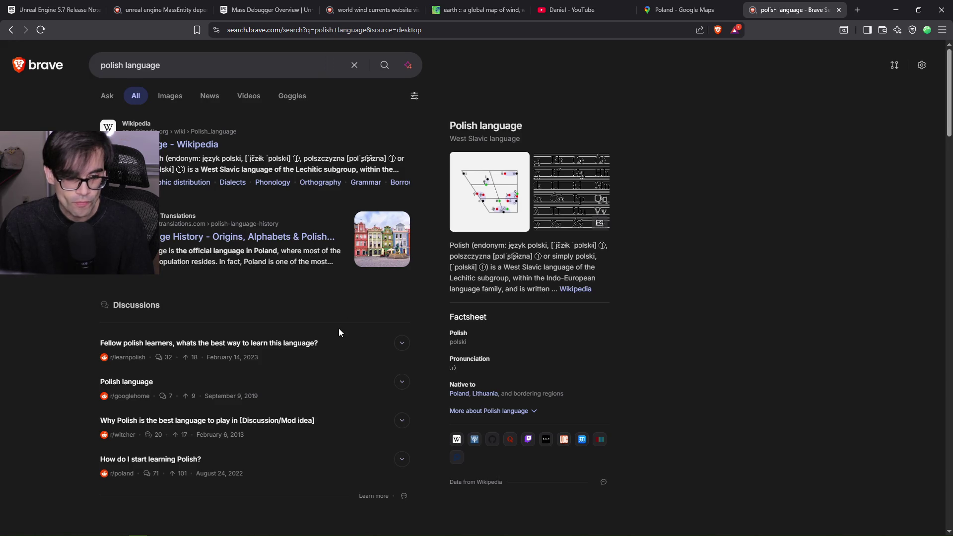
Skim the Polish language results, then close that tab to return to the Poland map
left_click_drag(520, 141, 455, 125)
left_click(703, 216)
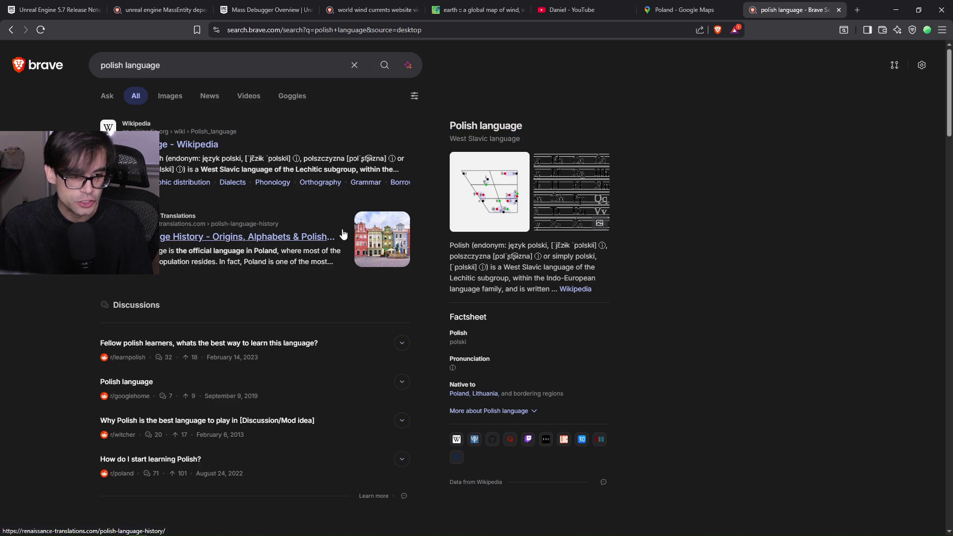
scroll(221, 269, "down", 4)
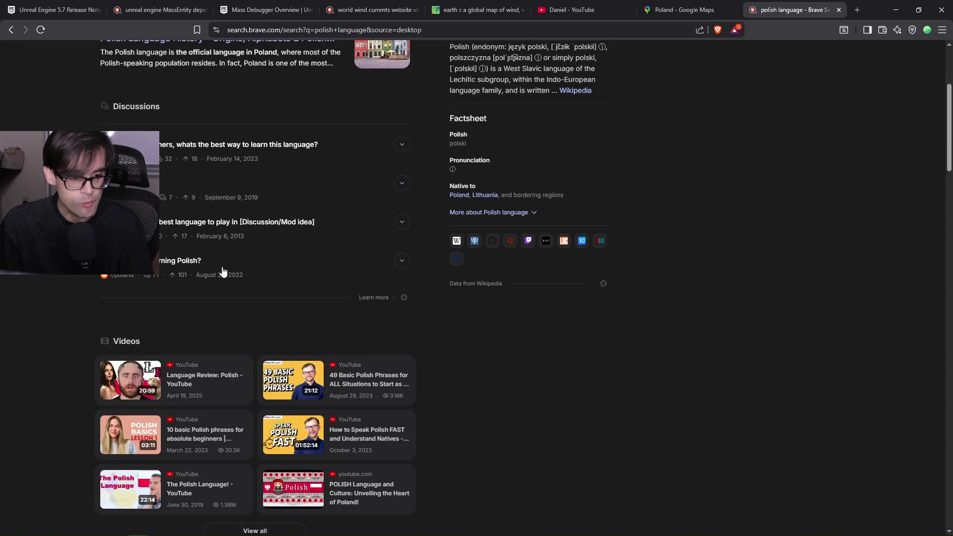
scroll(233, 256, "up", 4)
left_click_drag(101, 342, 170, 348)
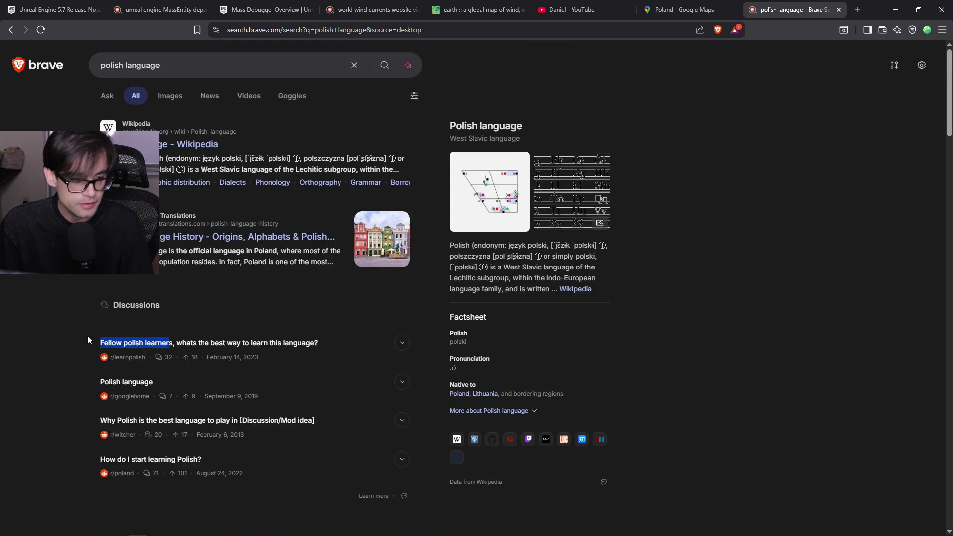
left_click(839, 9)
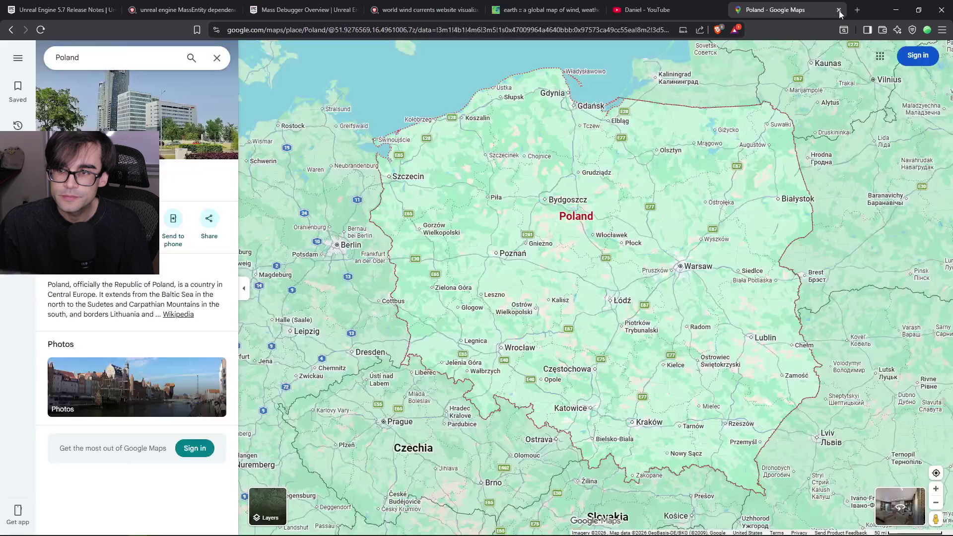
Zoom out to show Poland with Scandinavia and the Baltic Sea, then close the Maps tab
scroll(584, 252, "down", 3)
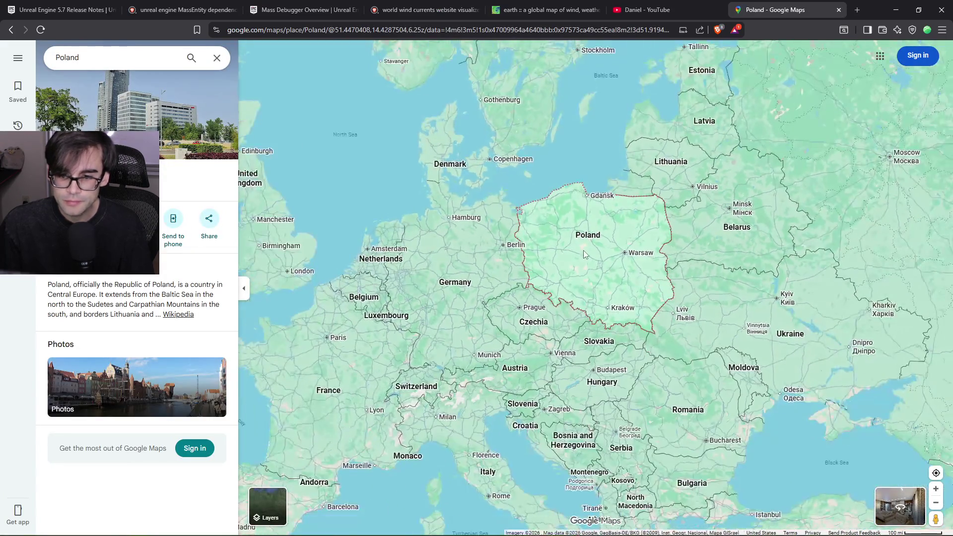
left_click_drag(584, 254, 576, 247)
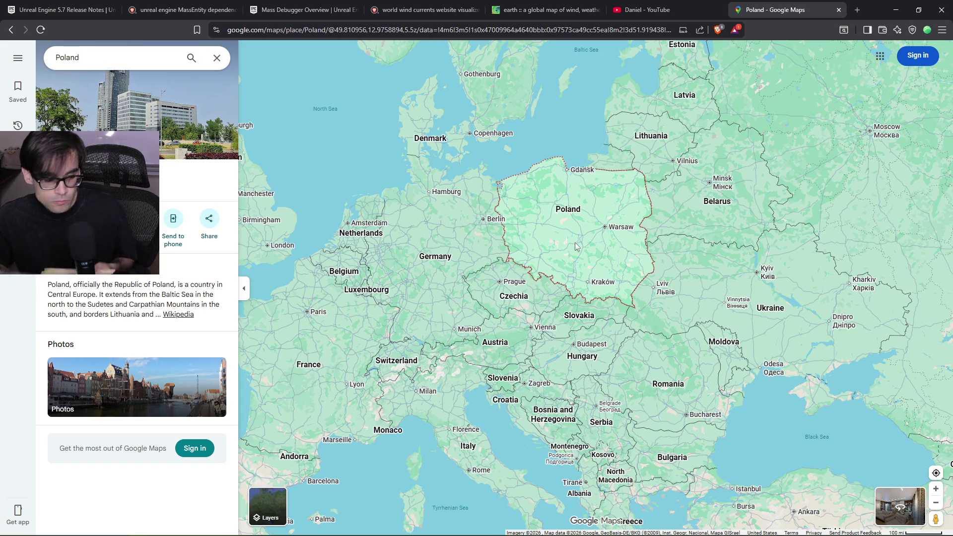
left_click_drag(571, 164, 585, 385)
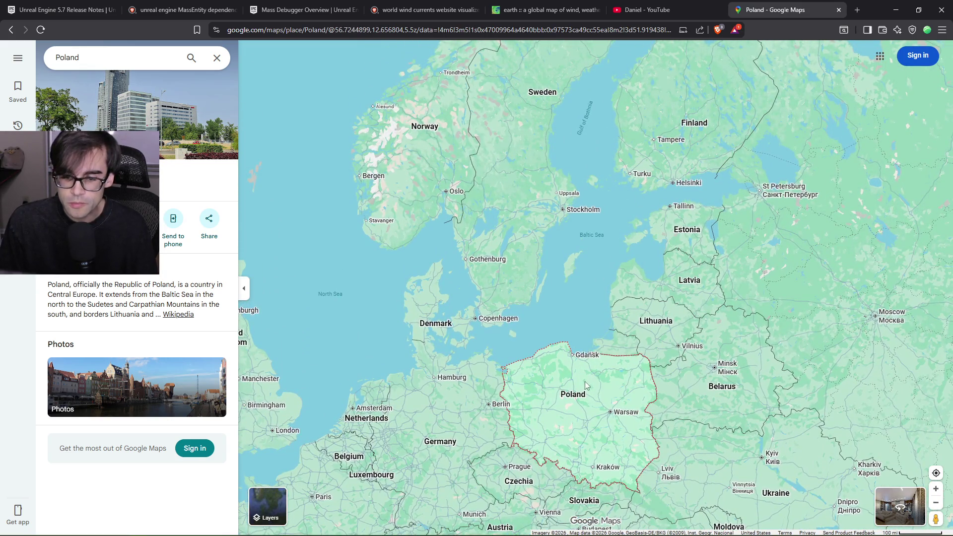
scroll(593, 286, "down", 3)
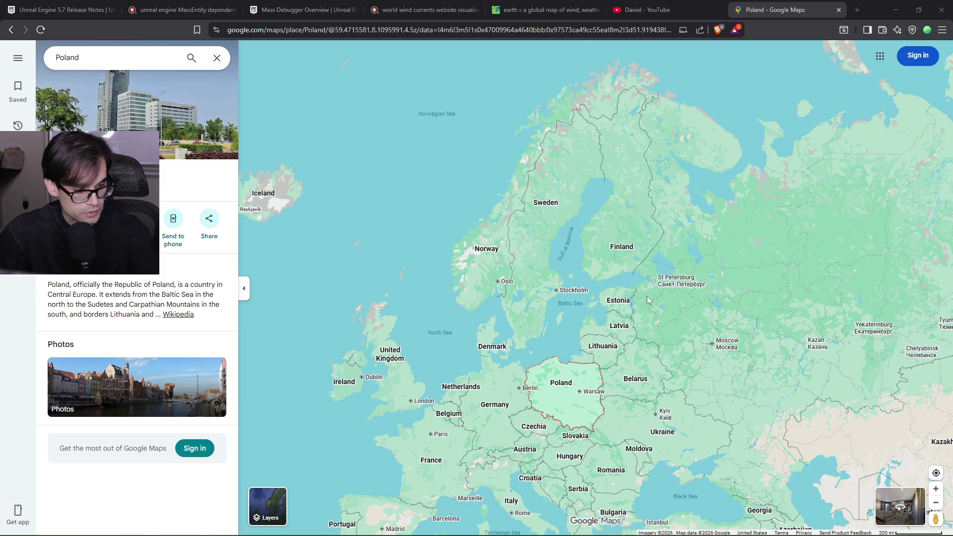
left_click_drag(617, 200, 615, 193)
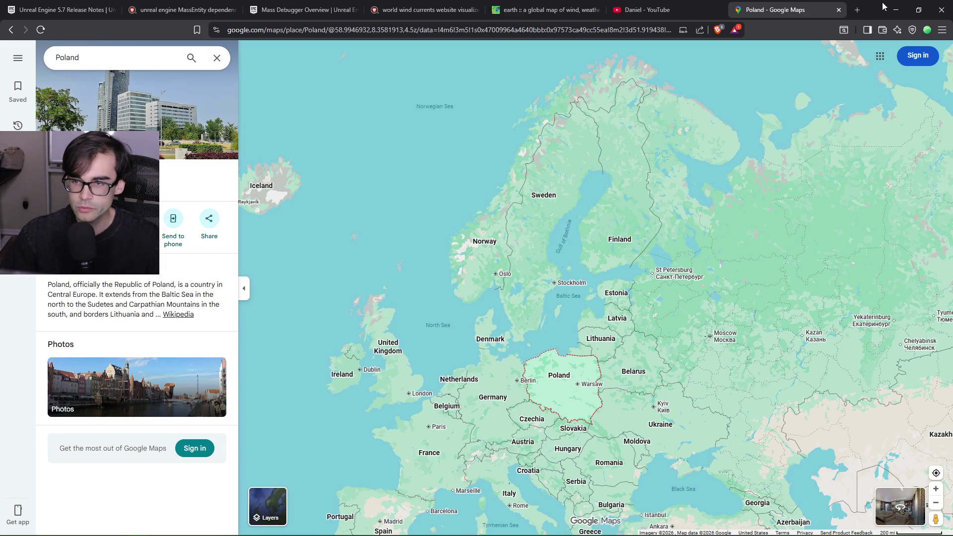
left_click(841, 10)
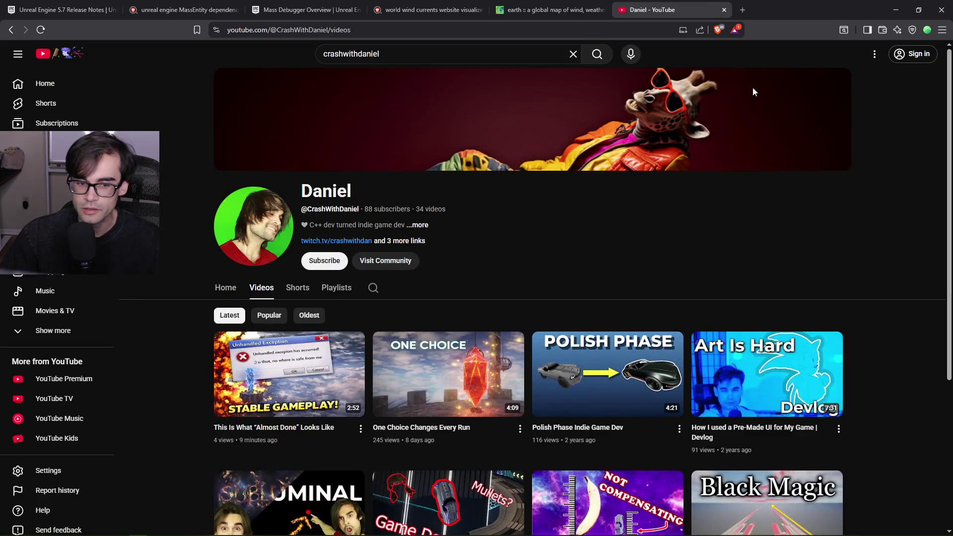
Scroll through the channel's older uploads, then minimize the browser to reveal the Unreal Editor
scroll(695, 314, "down", 4)
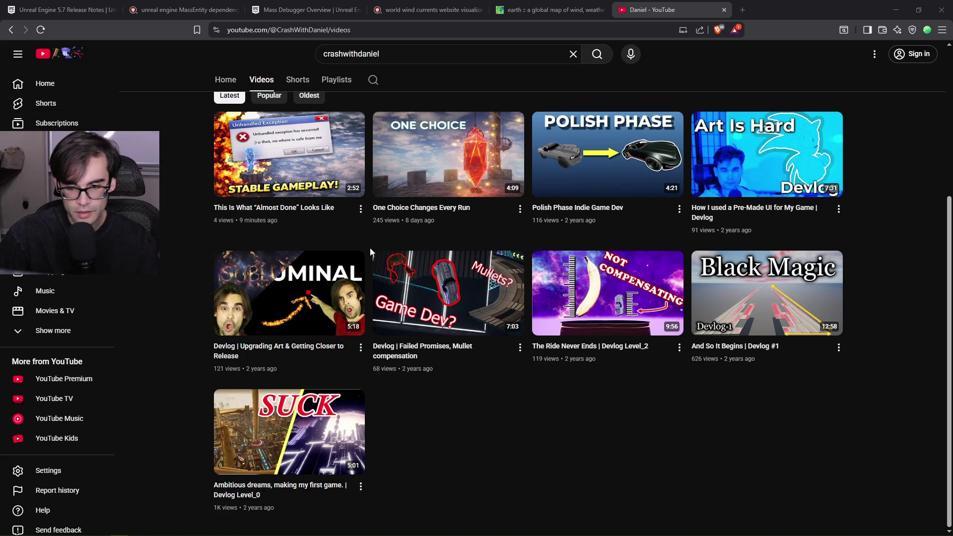
left_click(901, 12)
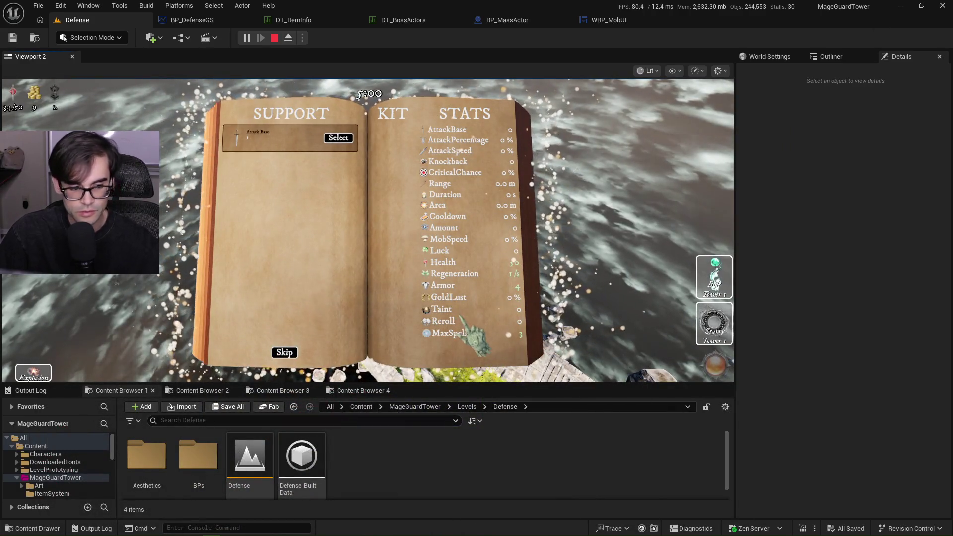
End the Play-in-Editor session and open a new blank tab in the Brave browser
key("Escape")
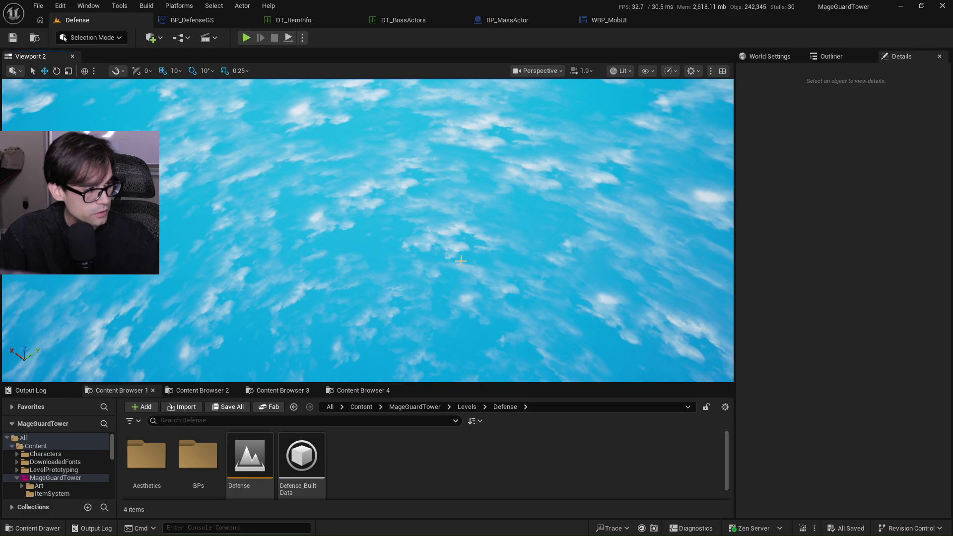
key("alt+Tab")
left_click(732, 15)
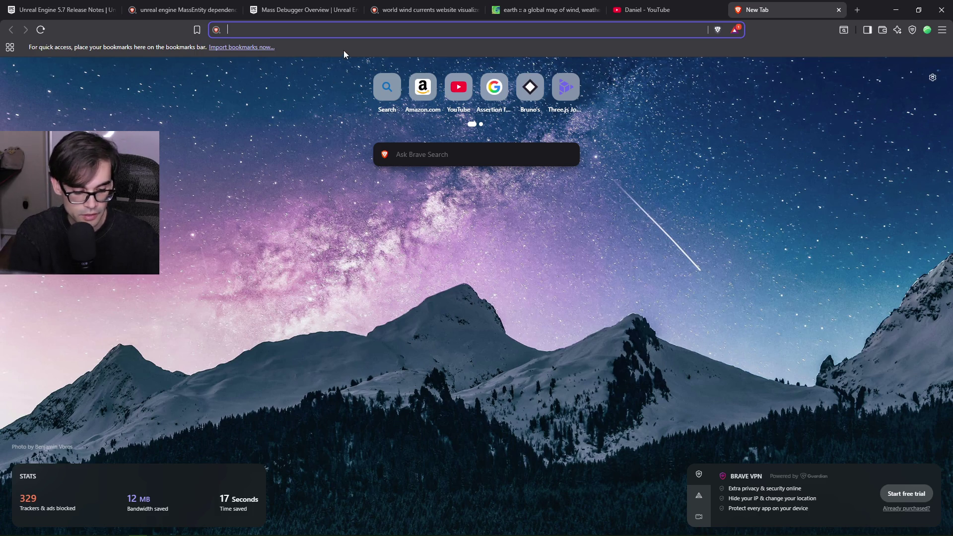
Search 'twitch chat interaction widgets' and open the Nerd or Die chat overlays result in a new tab
type("mul")
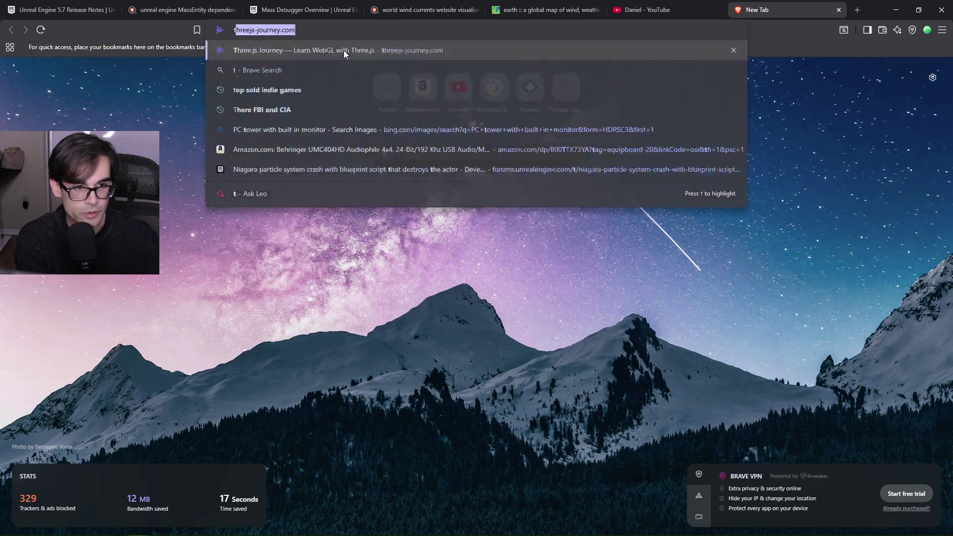
key("Escape")
type("twit")
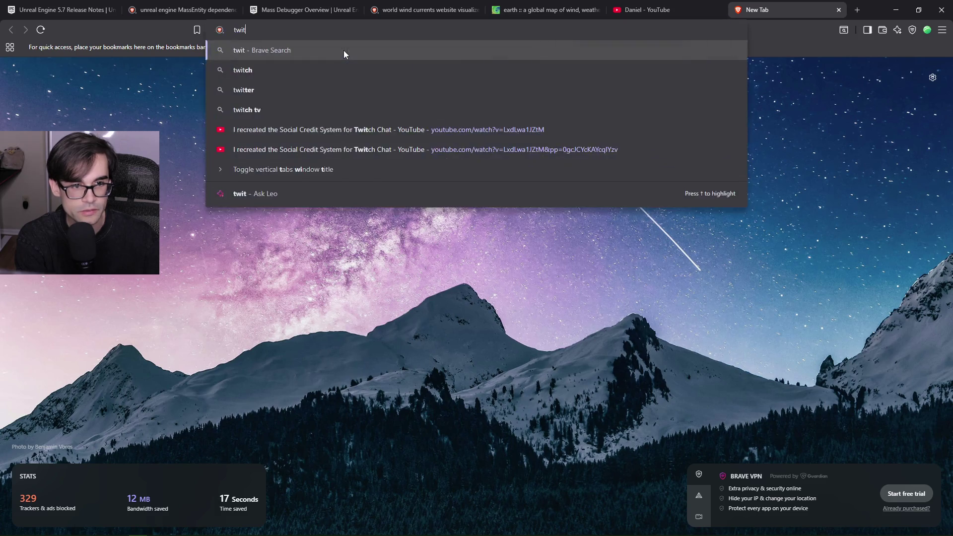
type("ch chat ")
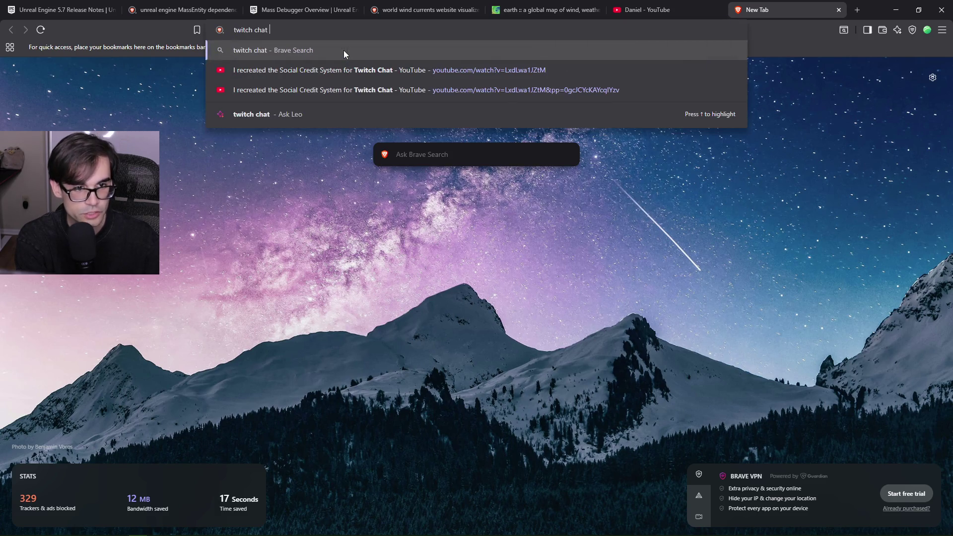
type("interaction widgets")
key("Return")
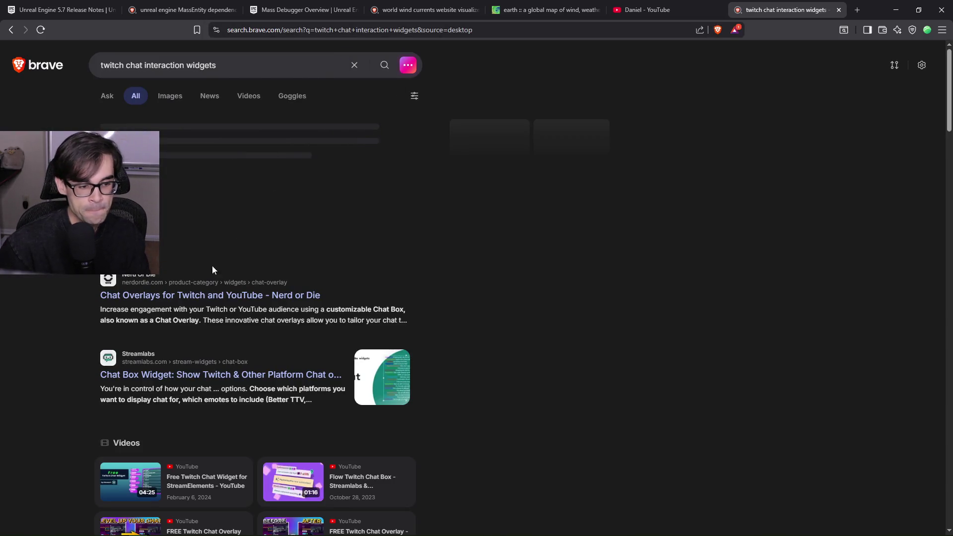
middle_click(215, 298)
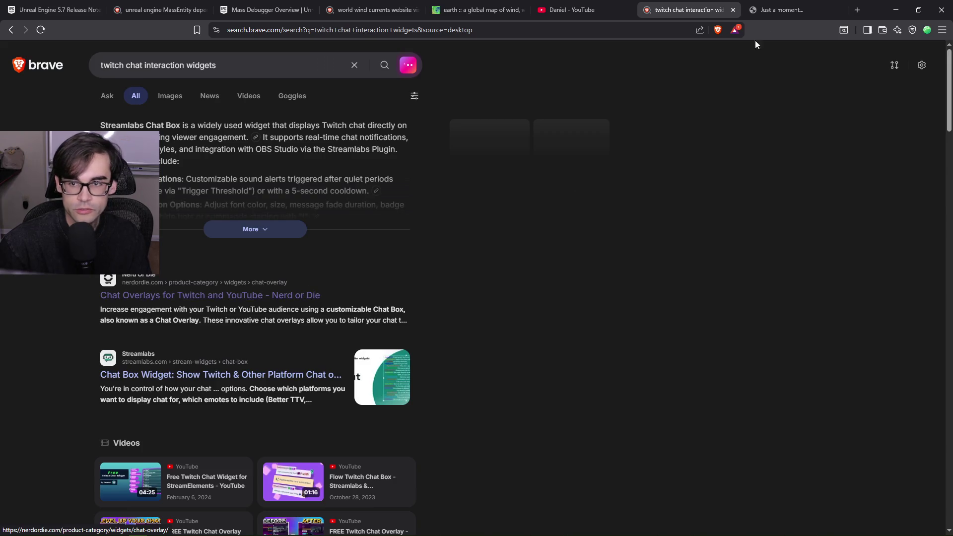
left_click(790, 6)
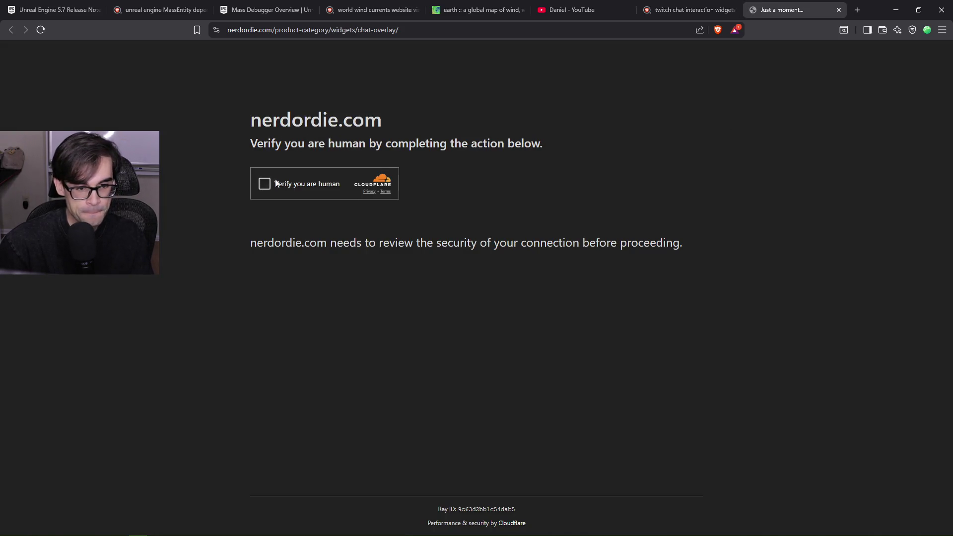
Pass the Cloudflare human check and decline the discount offer
left_click(271, 185)
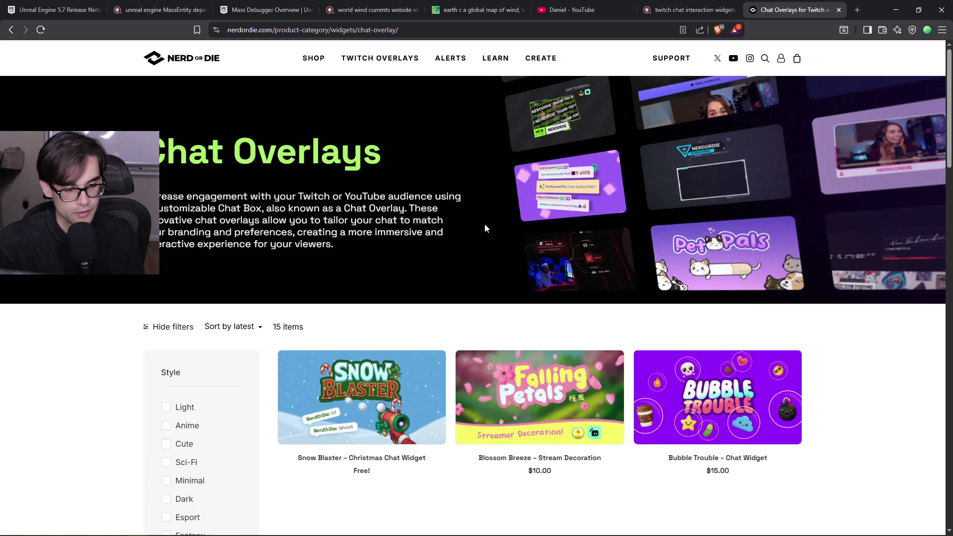
scroll(555, 392, "down", 3)
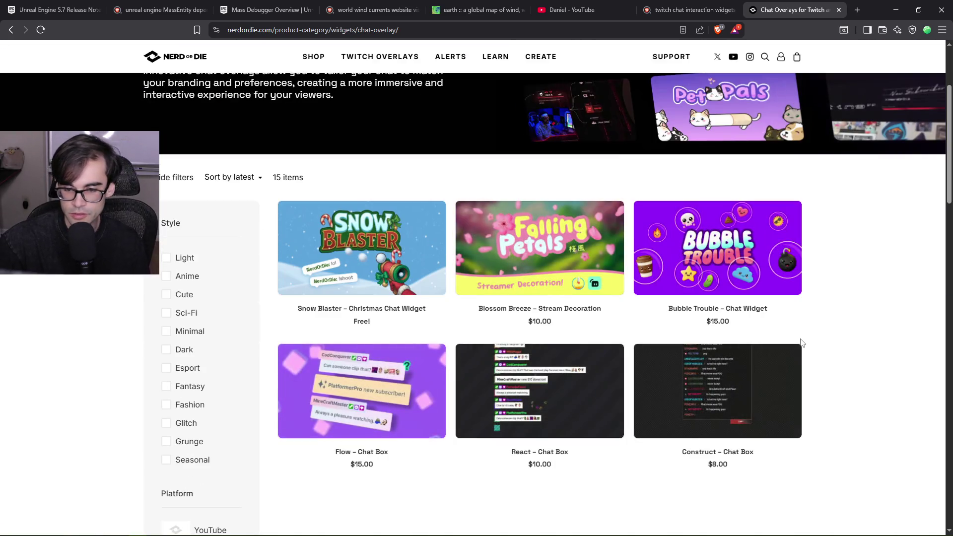
scroll(541, 228, "up", 3)
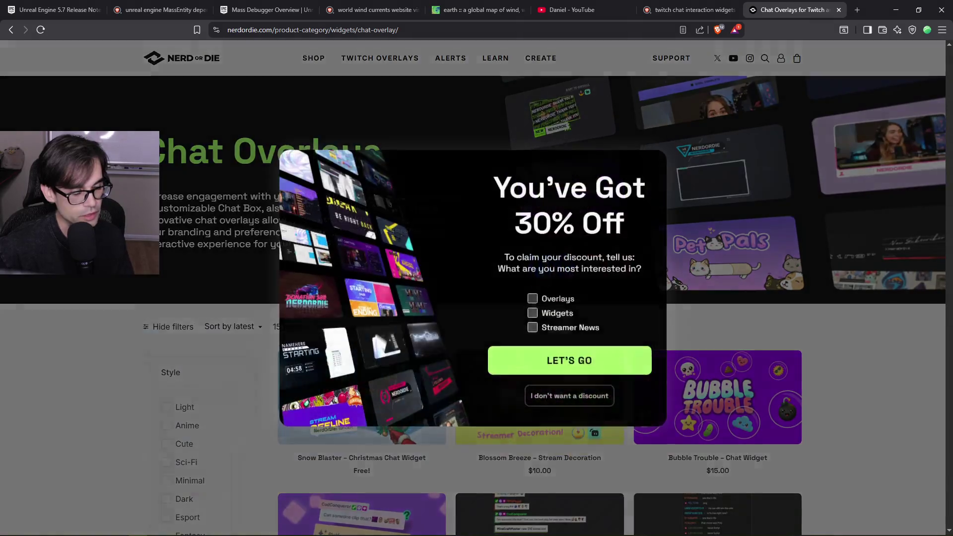
left_click(573, 406)
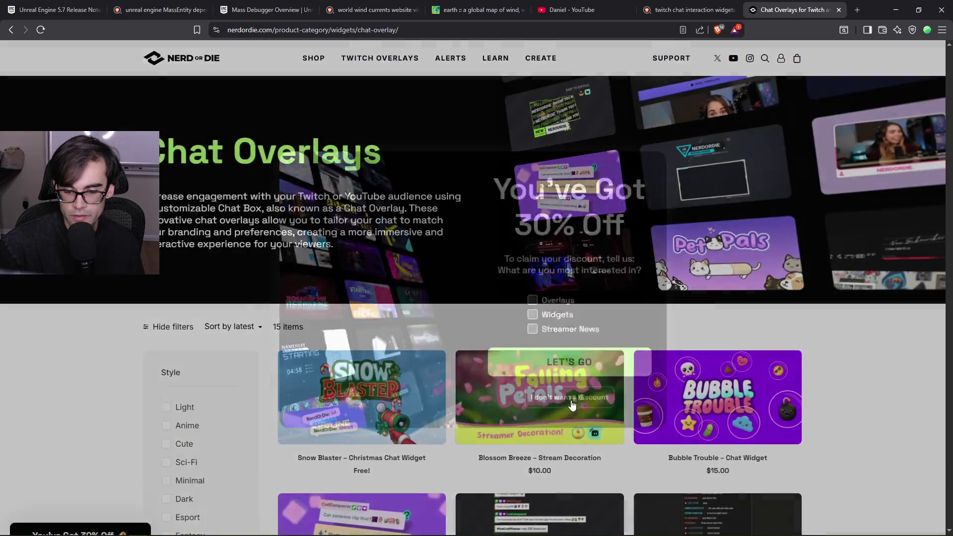
Browse the chat overlay catalogue and filter it to OBS Studio
scroll(571, 397, "down", 2)
scroll(529, 330, "down", 2)
mouse_move(224, 131)
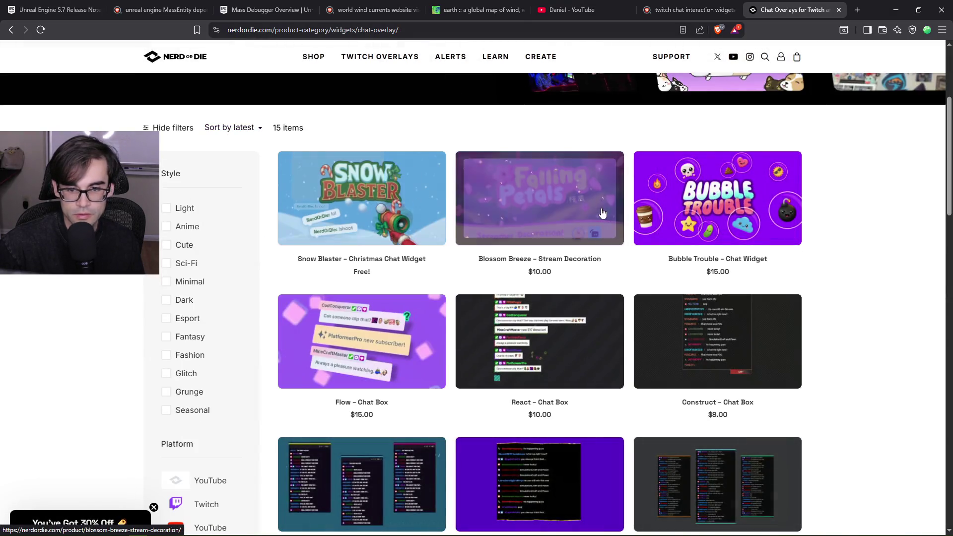
scroll(762, 218, "down", 2)
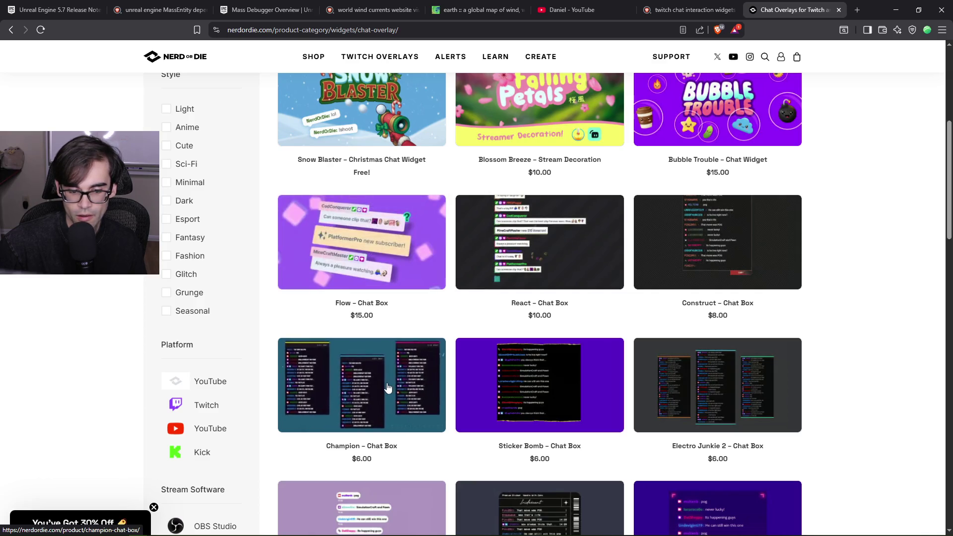
scroll(749, 389, "down", 4)
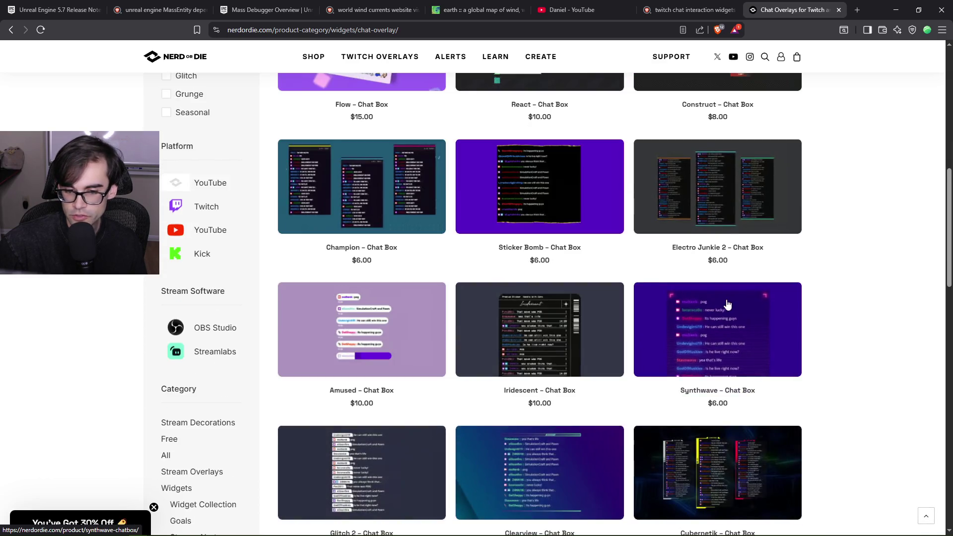
scroll(675, 311, "down", 2)
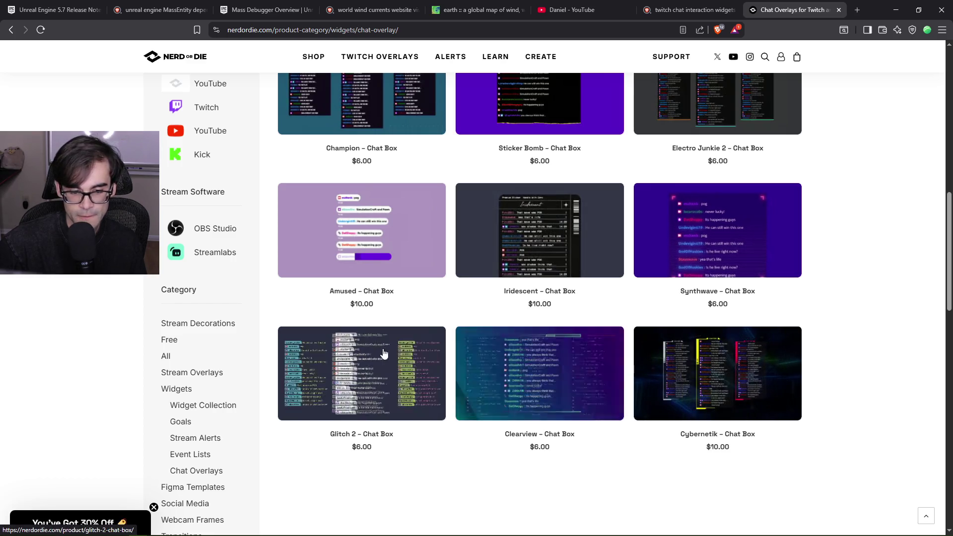
scroll(383, 349, "down", 3)
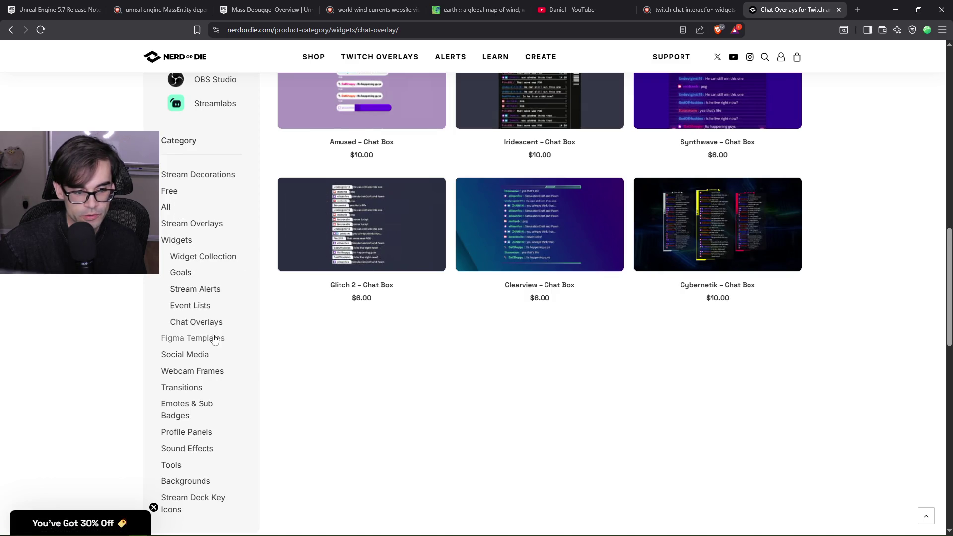
scroll(215, 339, "down", 2)
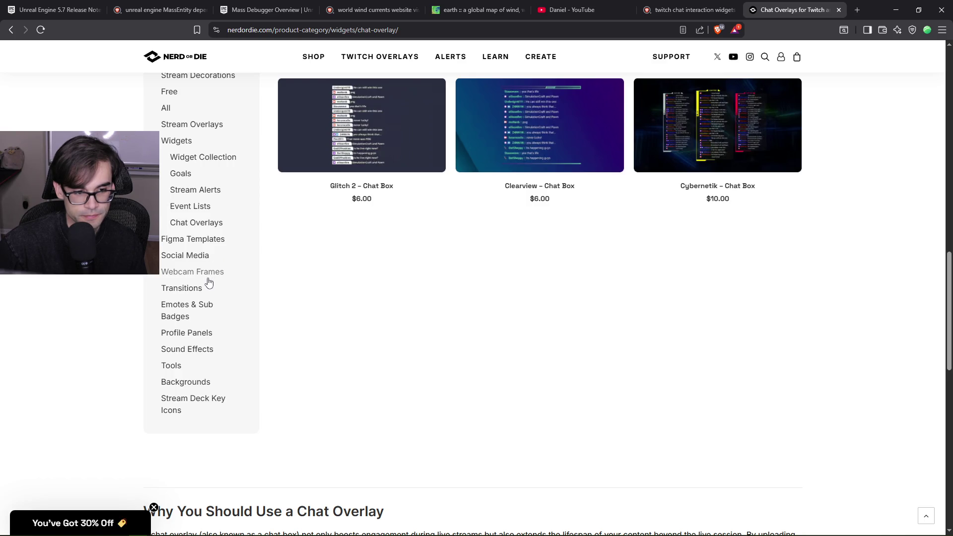
scroll(268, 298, "up", 15)
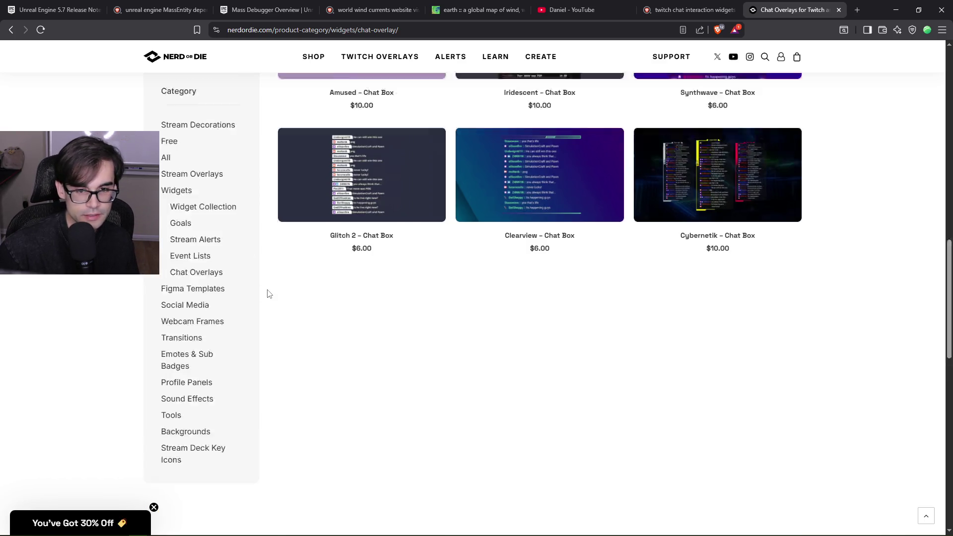
scroll(268, 310, "down", 2)
scroll(272, 334, "up", 2)
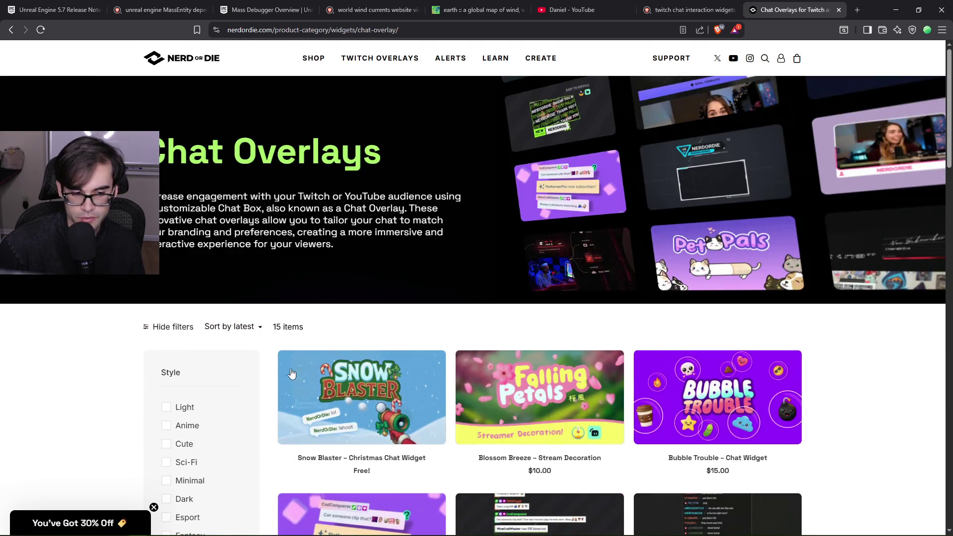
scroll(259, 346, "down", 6)
scroll(258, 347, "down", 3)
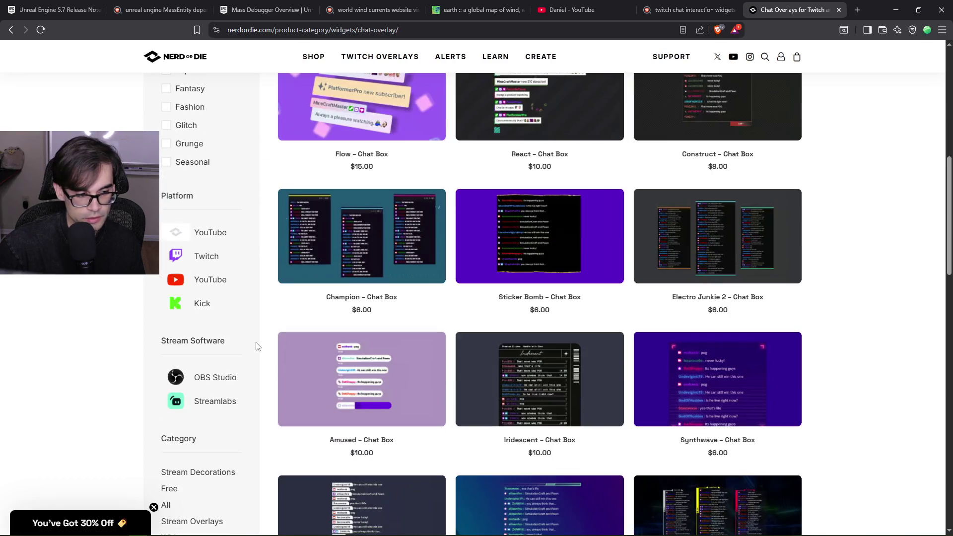
scroll(258, 346, "down", 2)
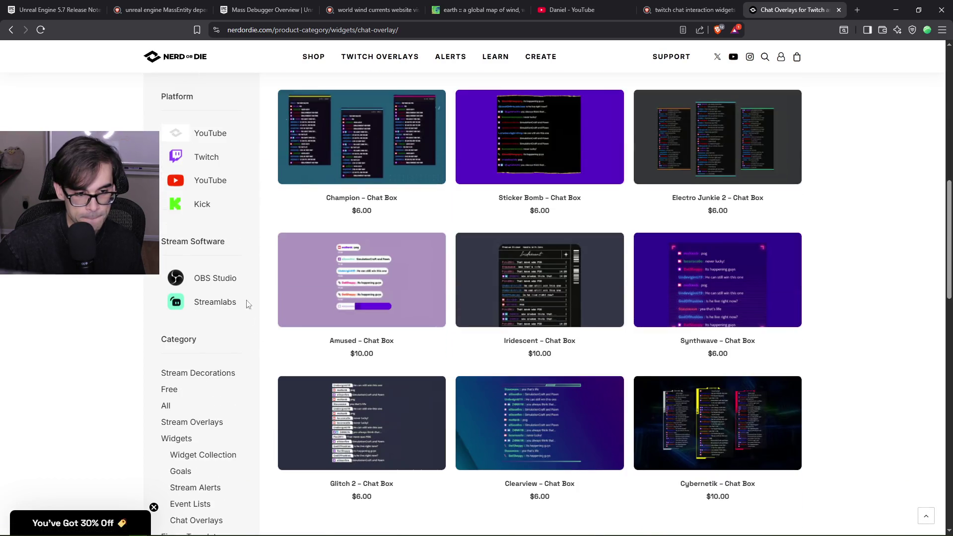
left_click(225, 280)
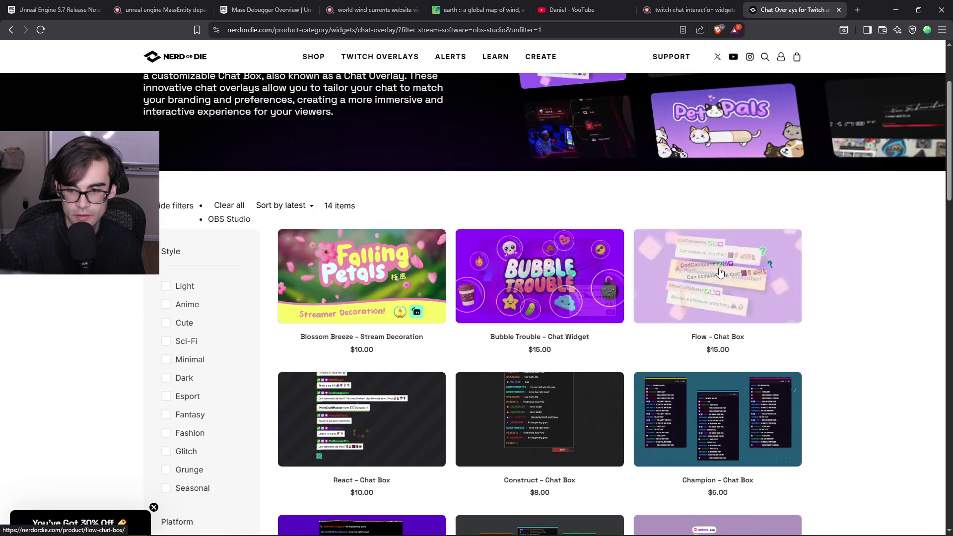
Look through the 14 OBS Studio chat widgets, then go to the Backgrounds category
scroll(720, 273, "down", 3)
scroll(719, 272, "down", 10)
scroll(719, 269, "up", 5)
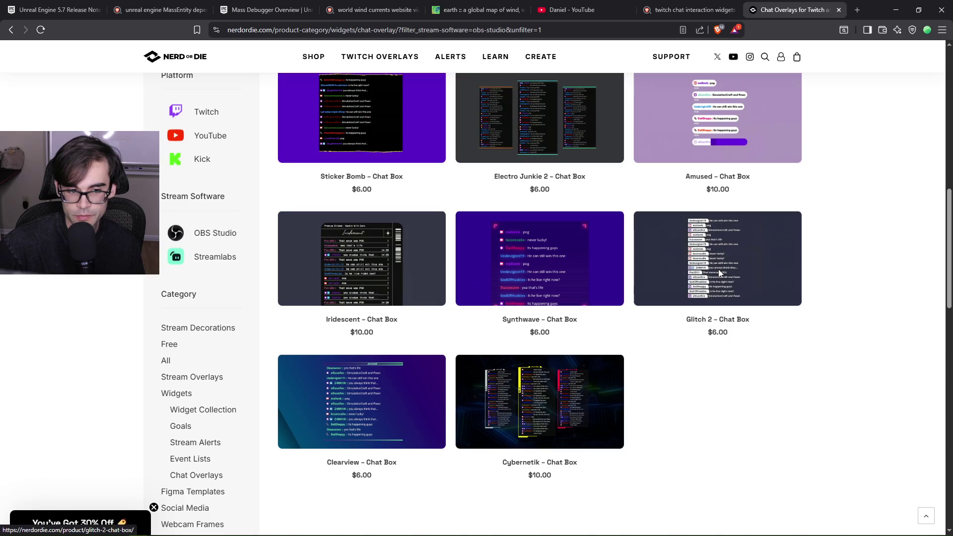
scroll(717, 272, "up", 8)
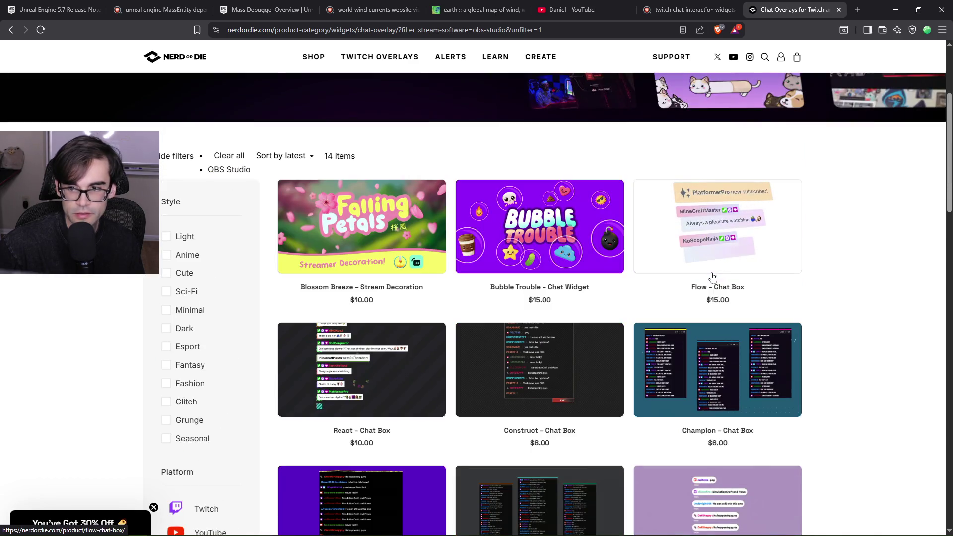
scroll(712, 276, "down", 7)
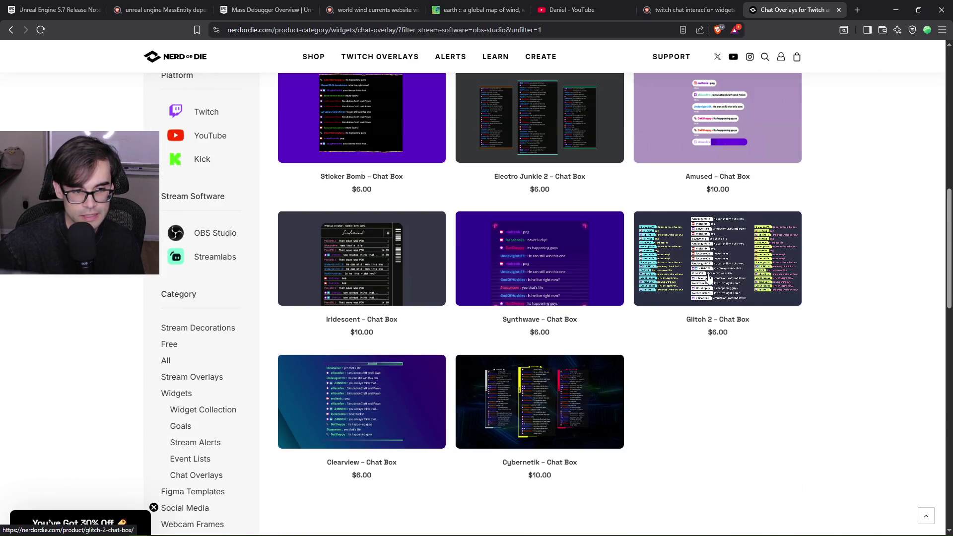
scroll(695, 276, "down", 2)
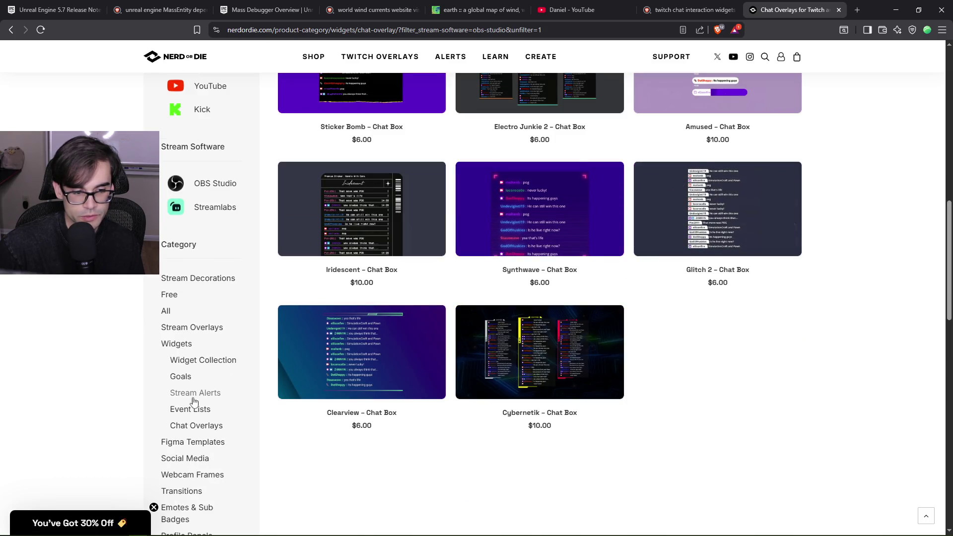
scroll(213, 433, "down", 2)
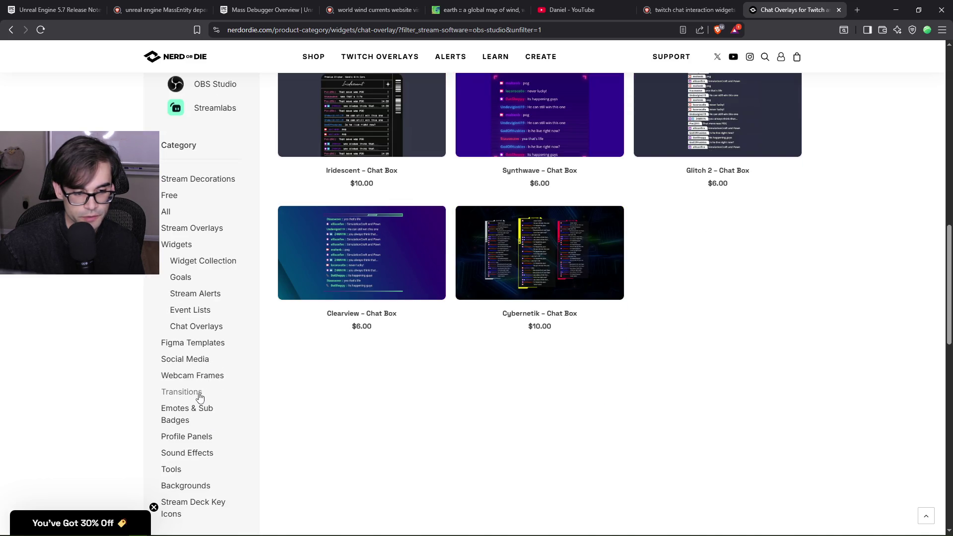
scroll(200, 414, "down", 2)
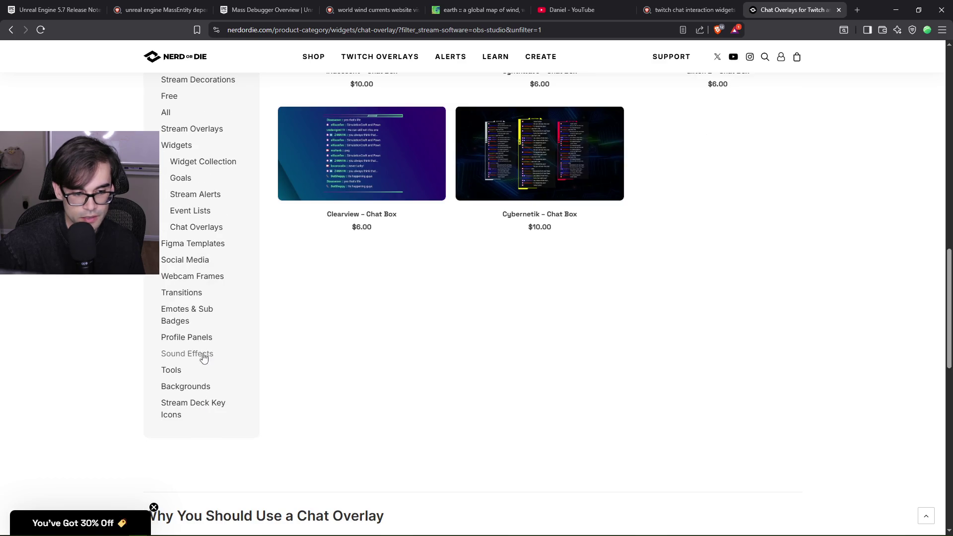
left_click(193, 386)
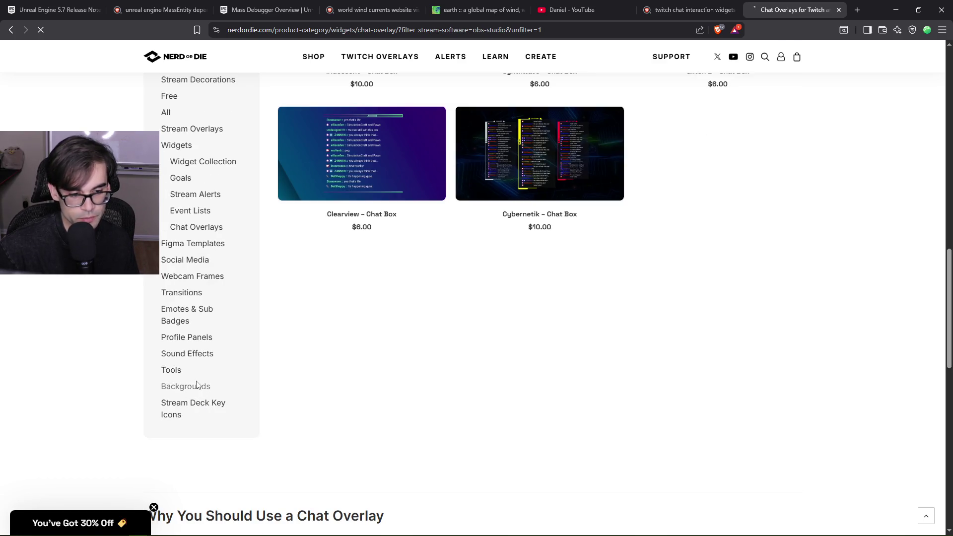
Scroll the Backgrounds listing and use the site search to look up 'pet pals'
scroll(237, 355, "down", 7)
scroll(236, 355, "down", 7)
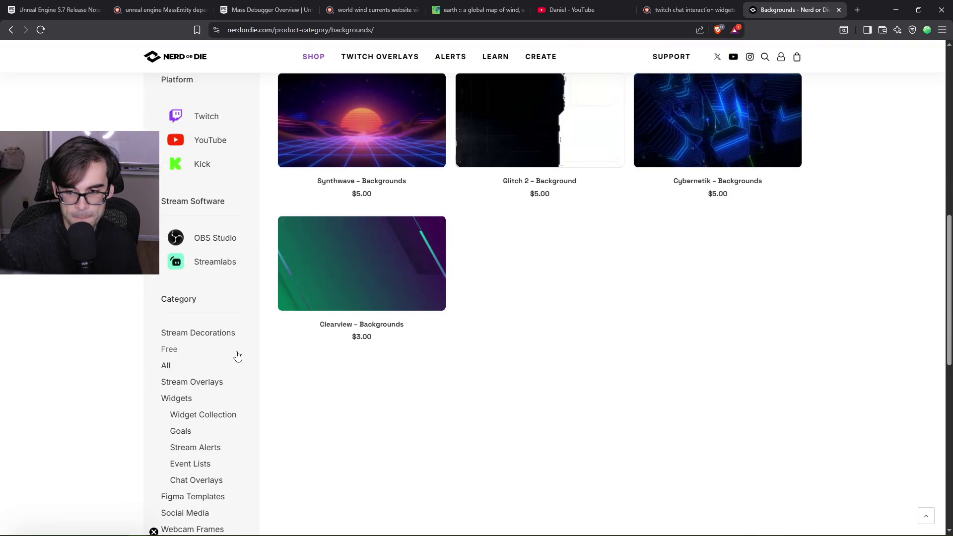
scroll(236, 356, "up", 14)
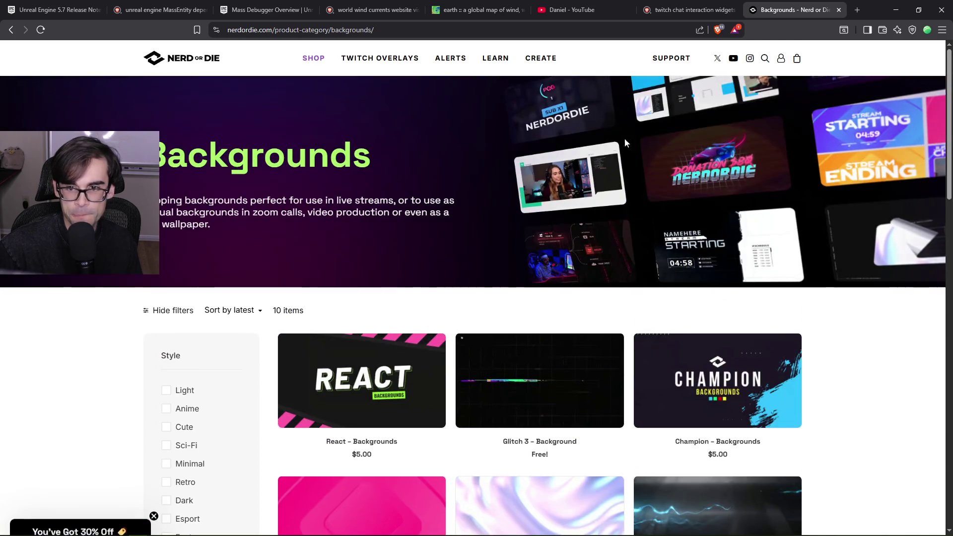
left_click(764, 60)
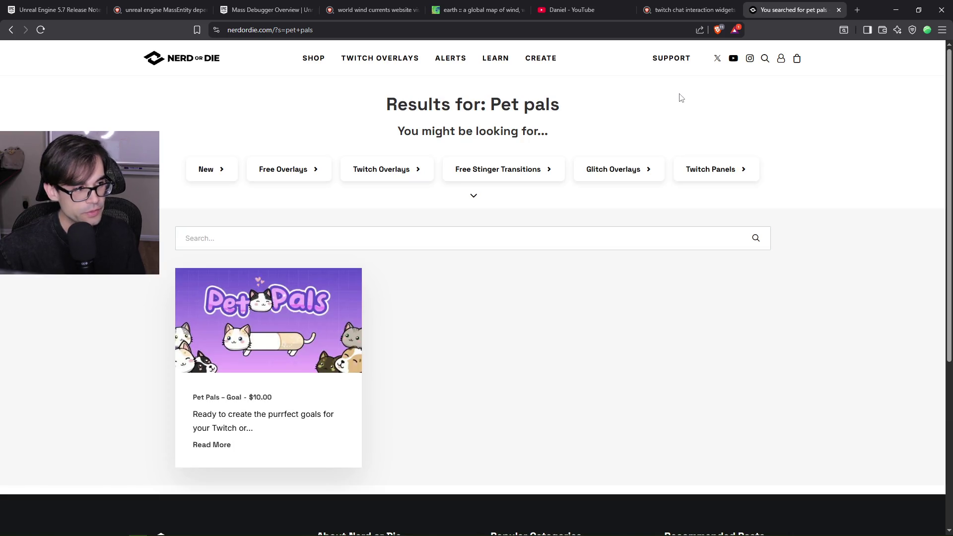
Open the Pet Pals – Goal product page and play its preview videos
left_click(260, 323)
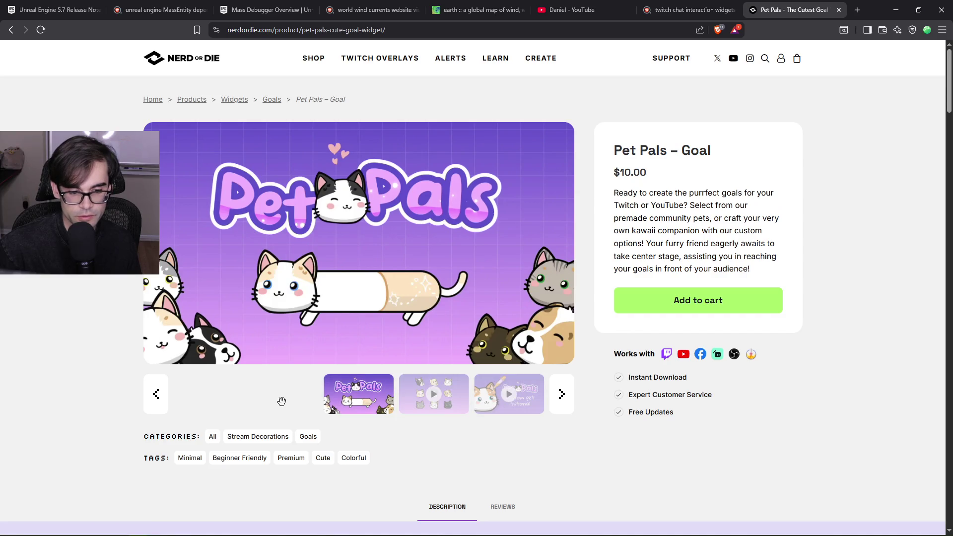
left_click(429, 392)
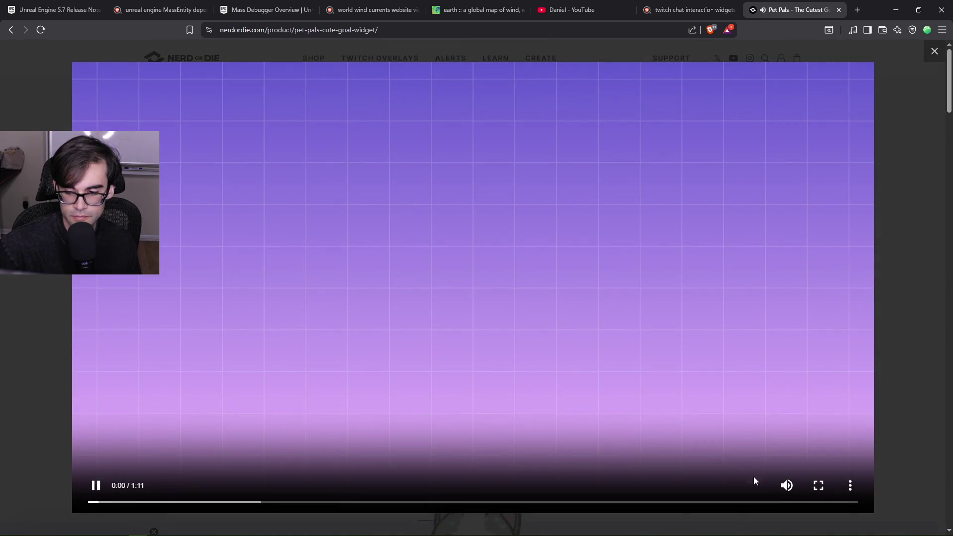
left_click(233, 515)
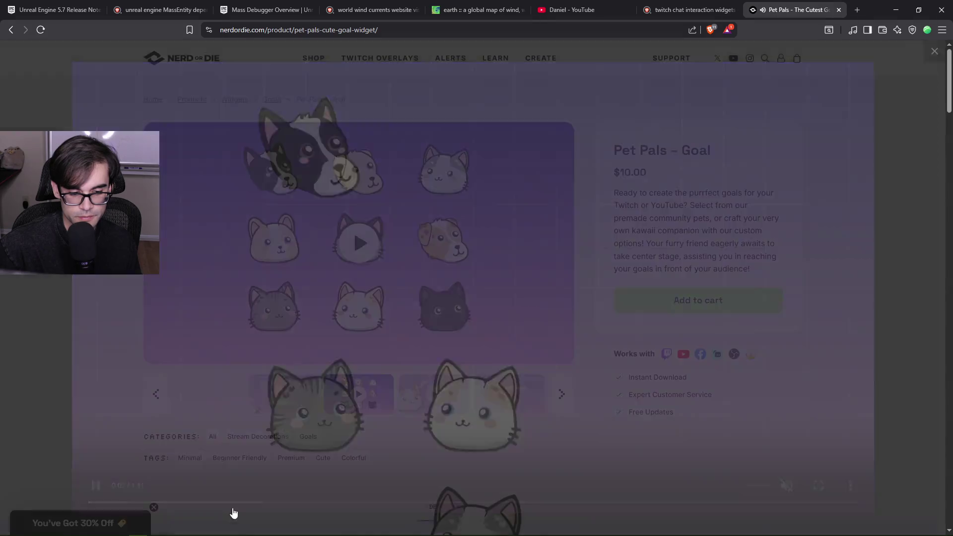
left_click(358, 243)
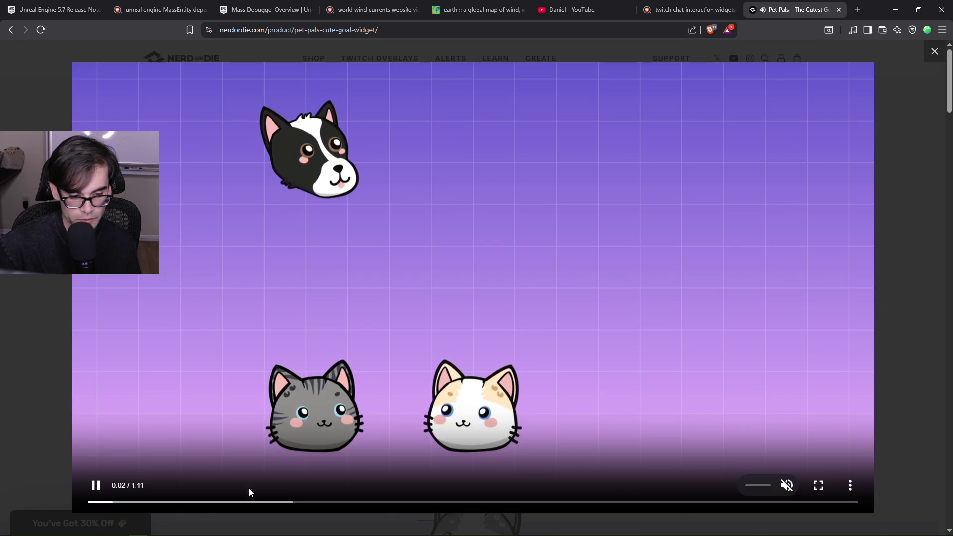
Skip through the Pet Pals video's demo sections, close it, and scroll down the product page
left_click_drag(212, 504, 272, 509)
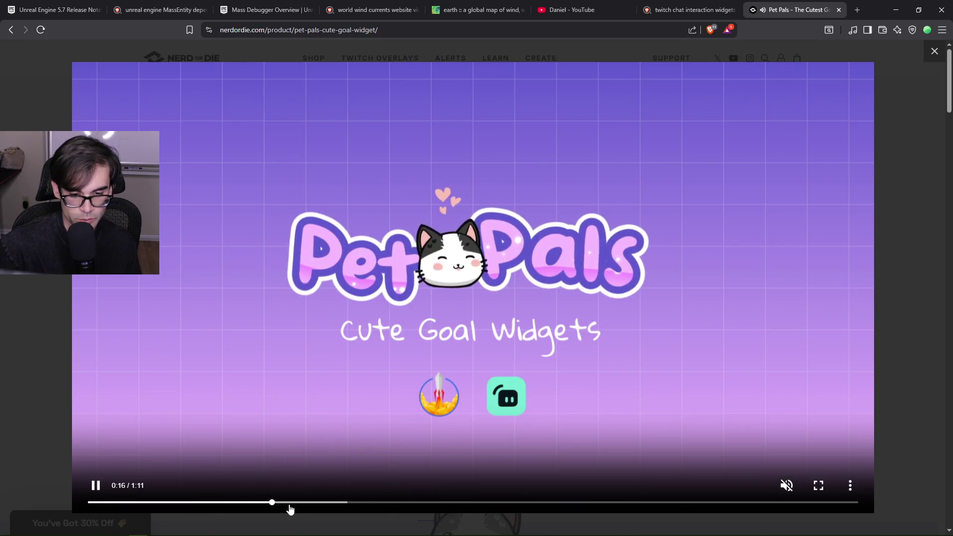
left_click(350, 508)
left_click(400, 508)
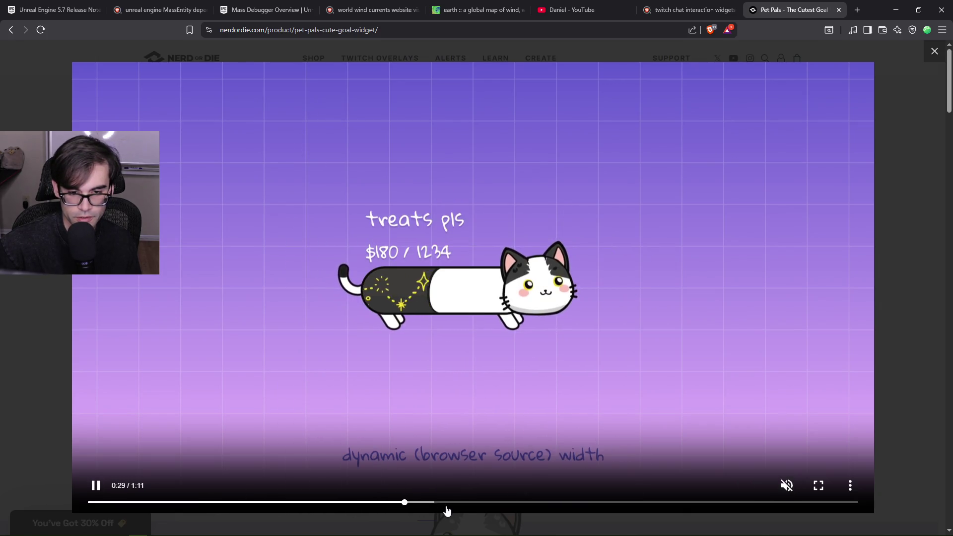
left_click(466, 509)
left_click(524, 505)
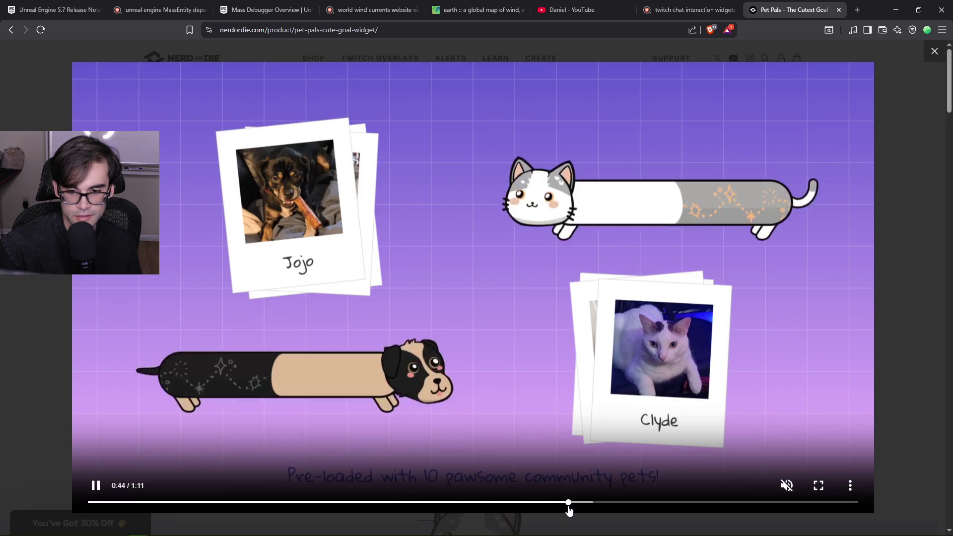
left_click(569, 506)
left_click(627, 507)
left_click(659, 506)
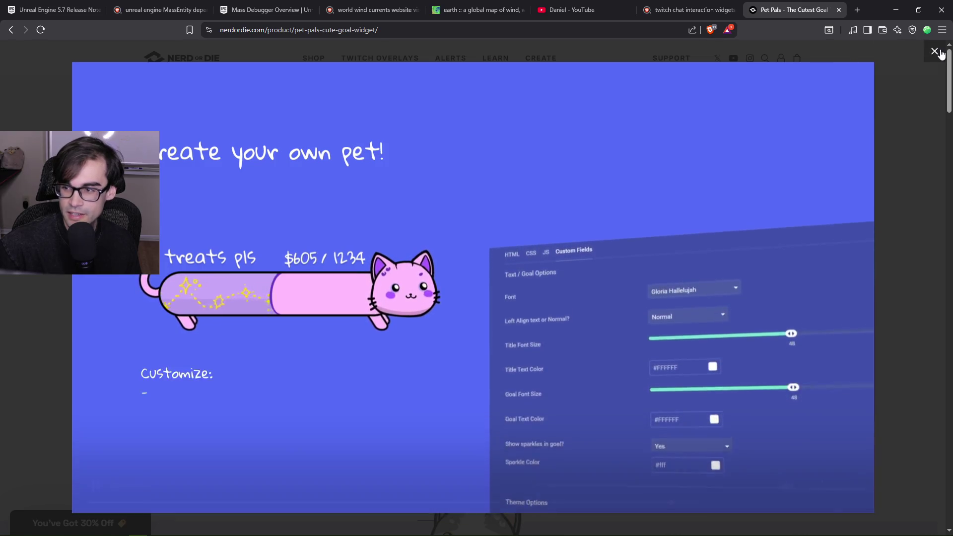
left_click(940, 51)
scroll(642, 297, "down", 12)
scroll(642, 295, "down", 20)
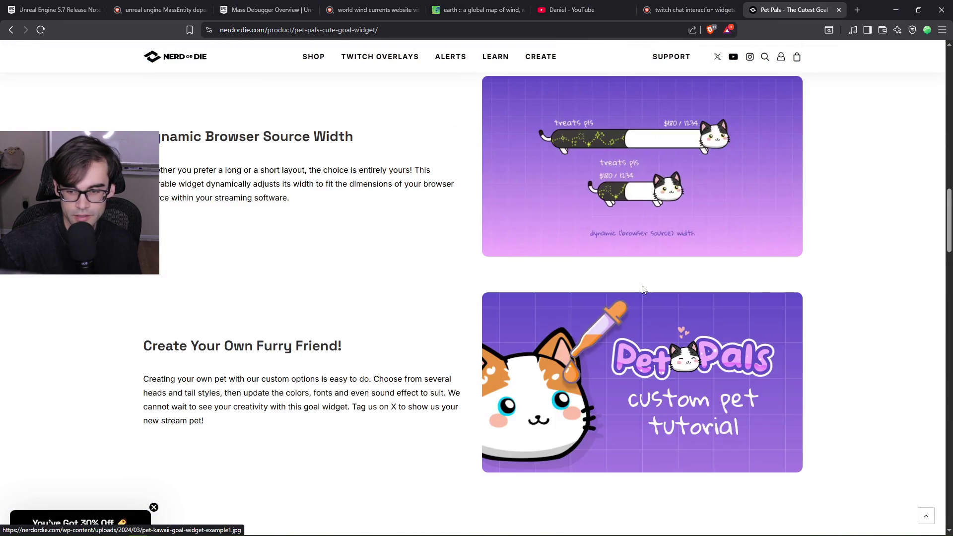
scroll(646, 281, "down", 20)
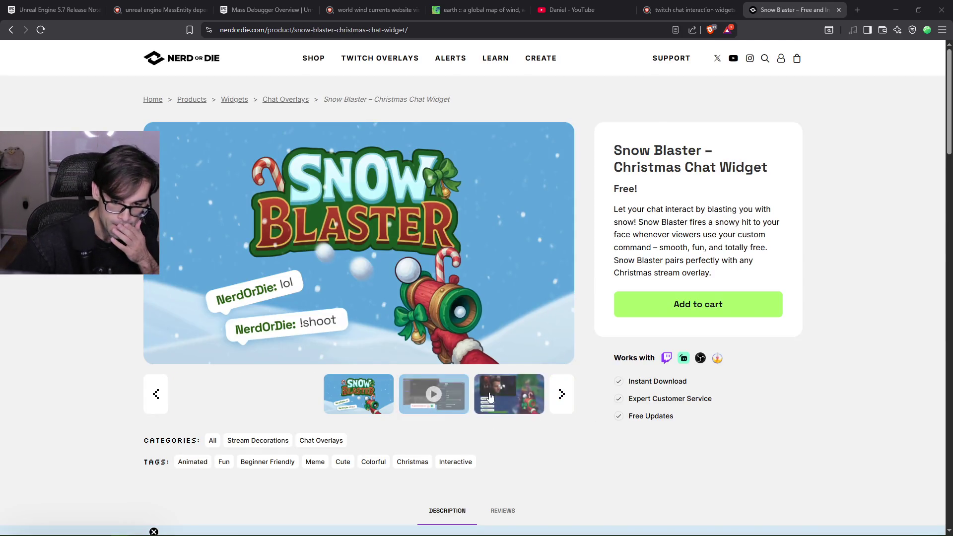
Flip through the Snow Blaster gameplay and blaster-position images in the carousel
left_click(490, 397)
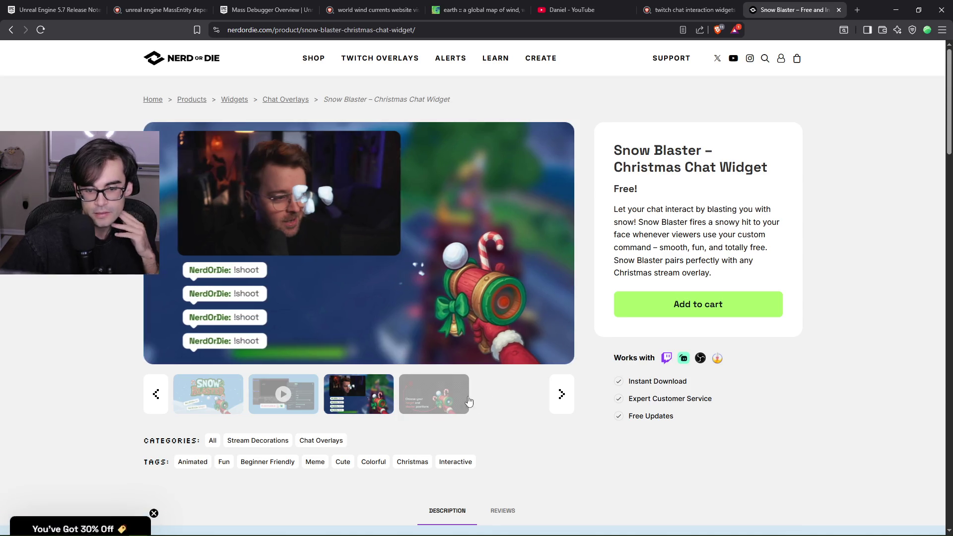
left_click(468, 401)
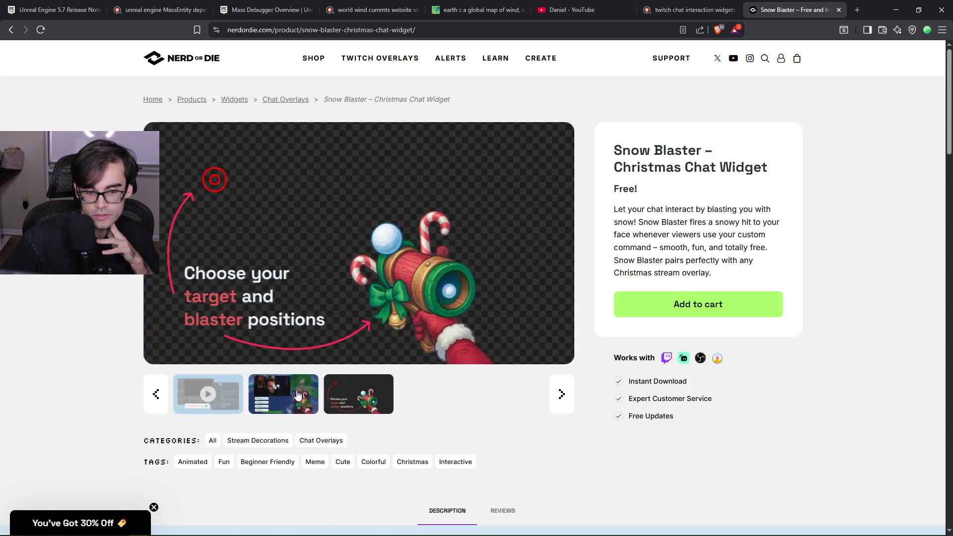
left_click(298, 395)
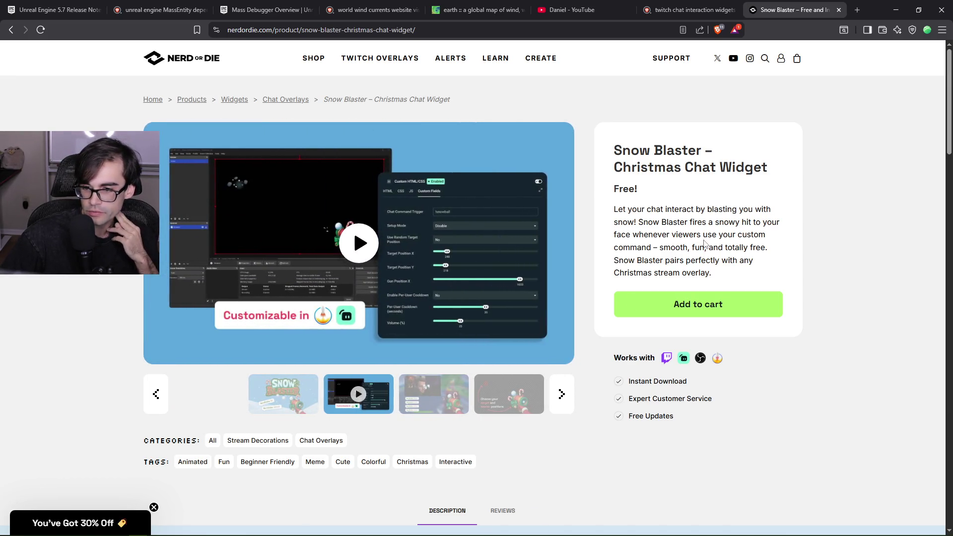
Open the Interactive tag listing in a new tab and view it
scroll(768, 220, "down", 3)
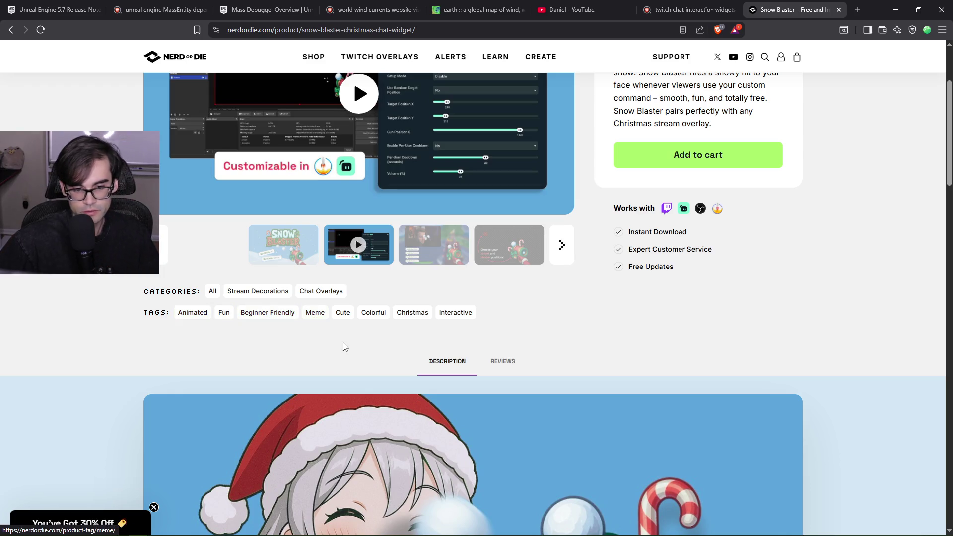
right_click(450, 315)
left_click(482, 321)
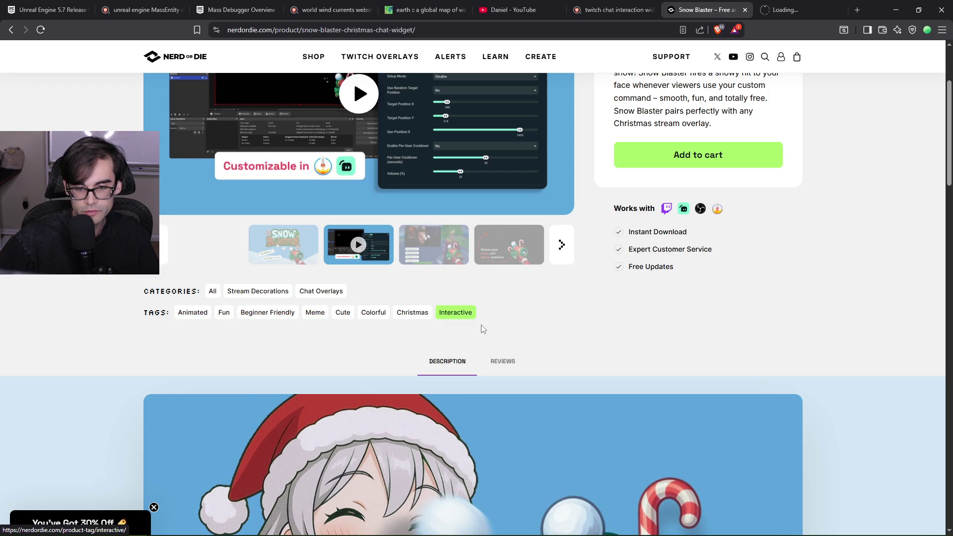
left_click(776, 6)
scroll(581, 311, "down", 4)
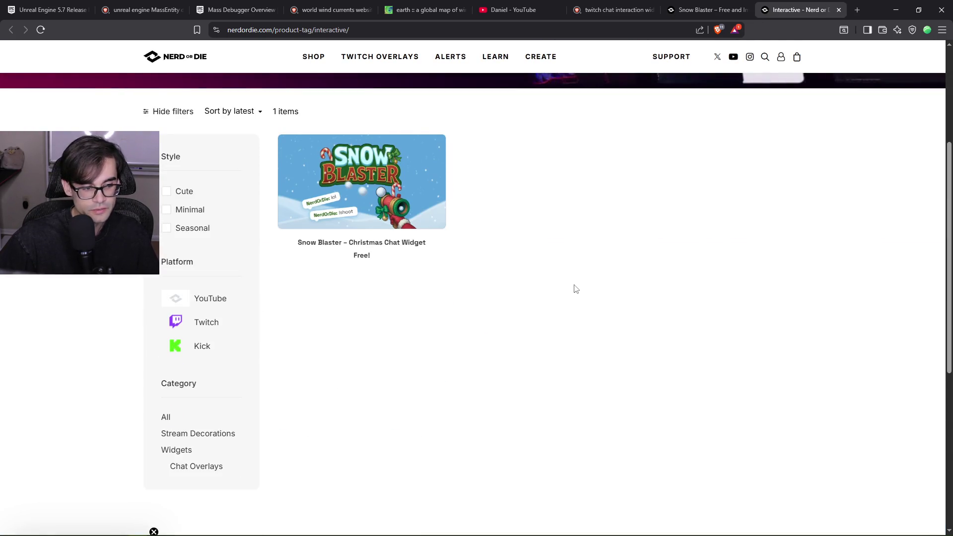
Change the Brave search query to 'twitch chat interactive widgets'
left_click(632, 12)
left_click(236, 62)
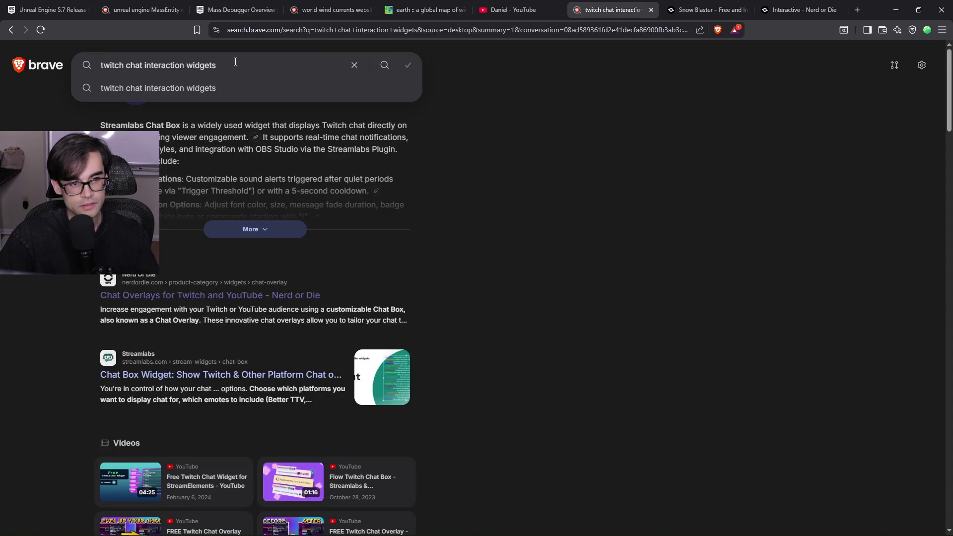
type("nteracti")
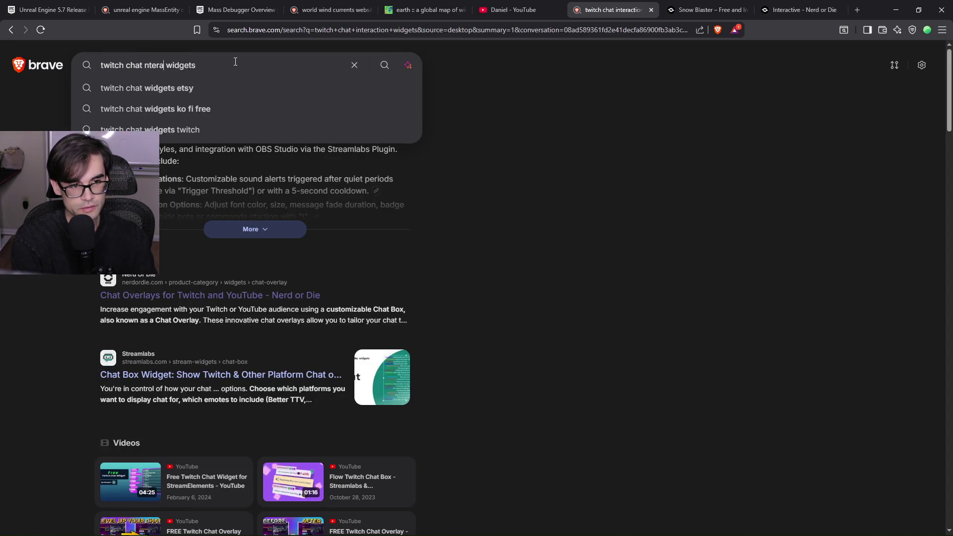
key("BackSpace")
key("BackSpace")
key("BackSpace")
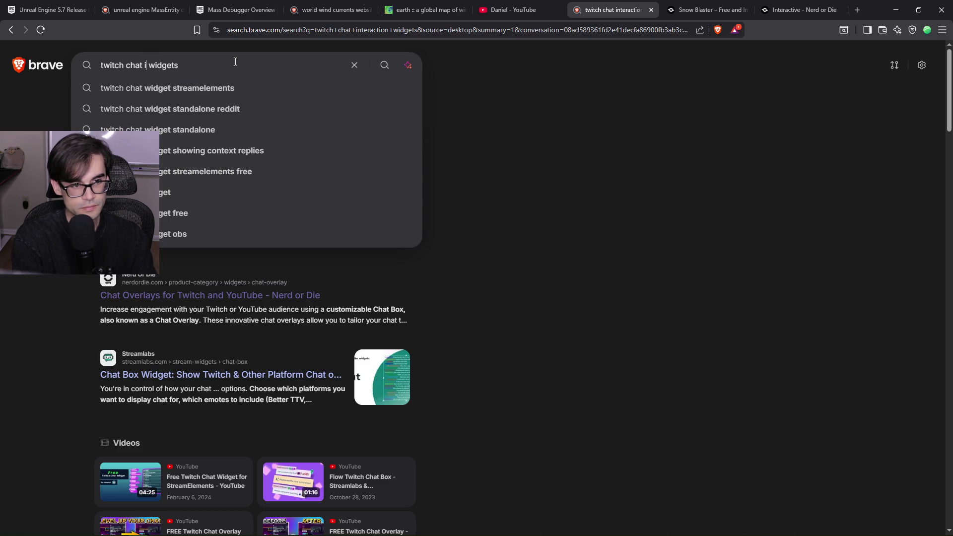
type("interactive")
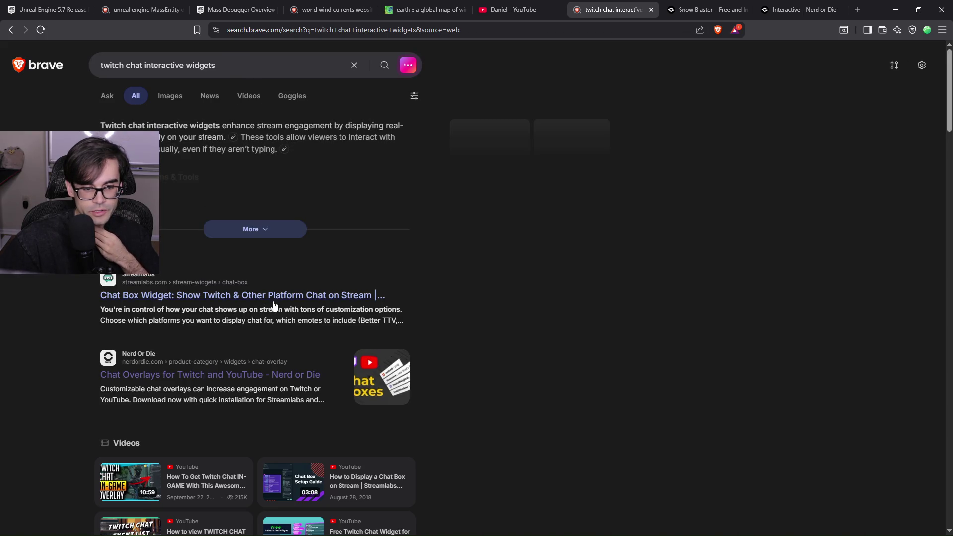
Open the Streamlabs Chat Box result in a new tab and close both Nerd or Die tabs
right_click(294, 304)
left_click(320, 312)
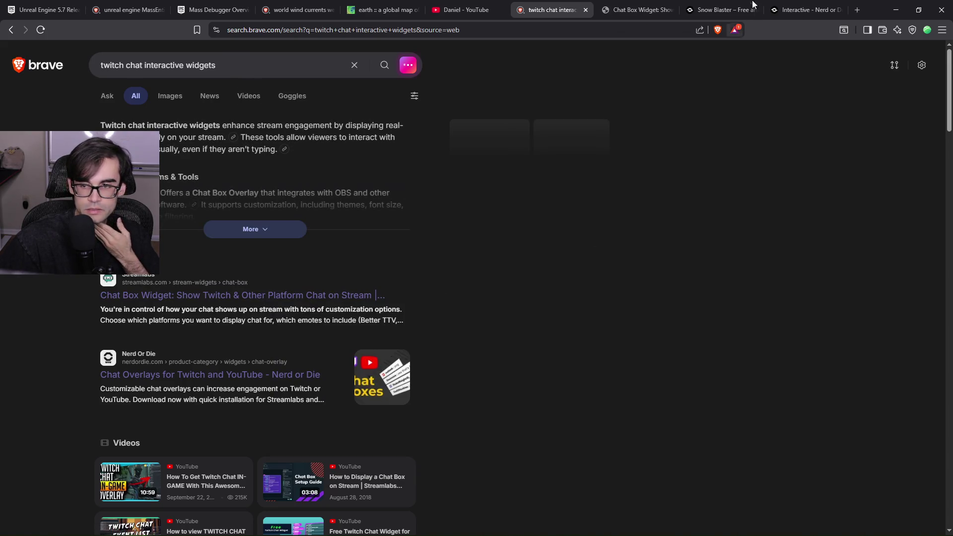
left_click(789, 10)
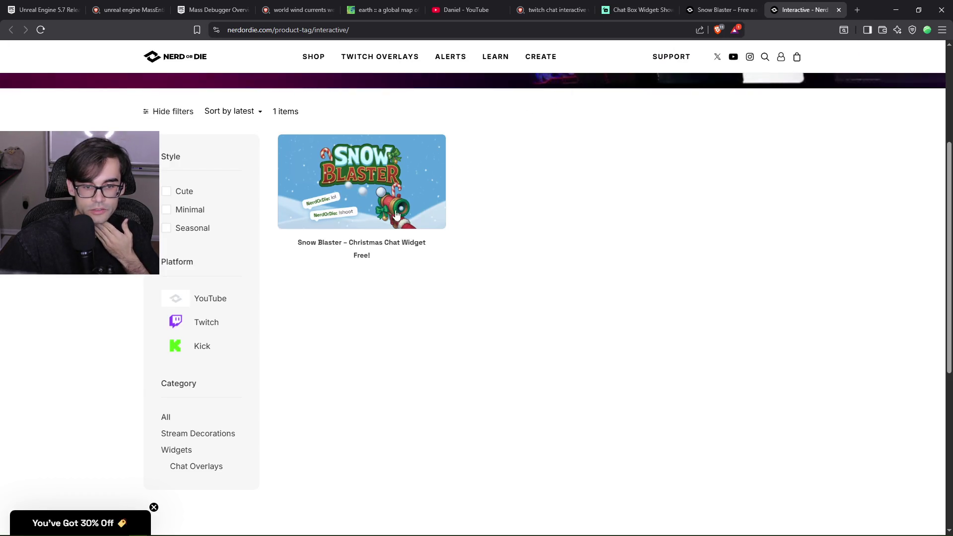
left_click(839, 11)
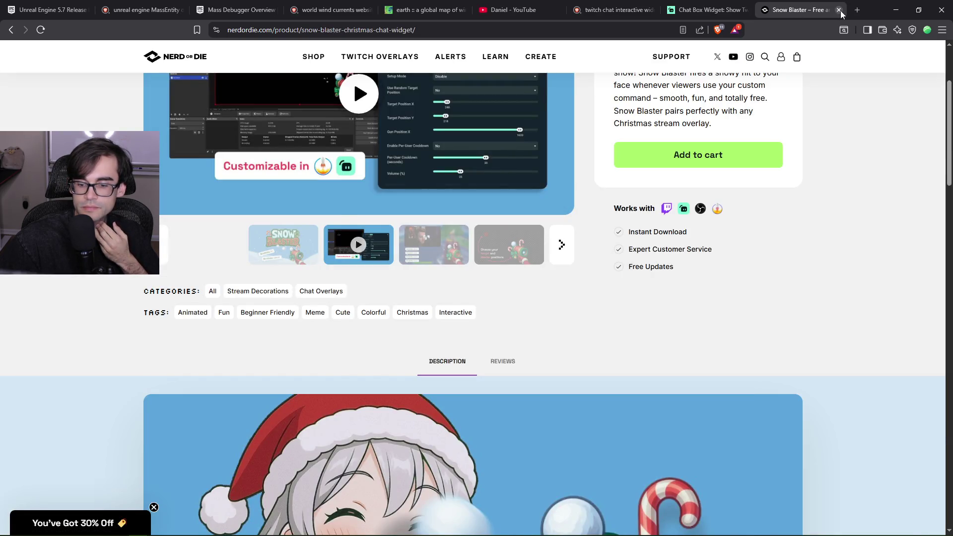
left_click(838, 11)
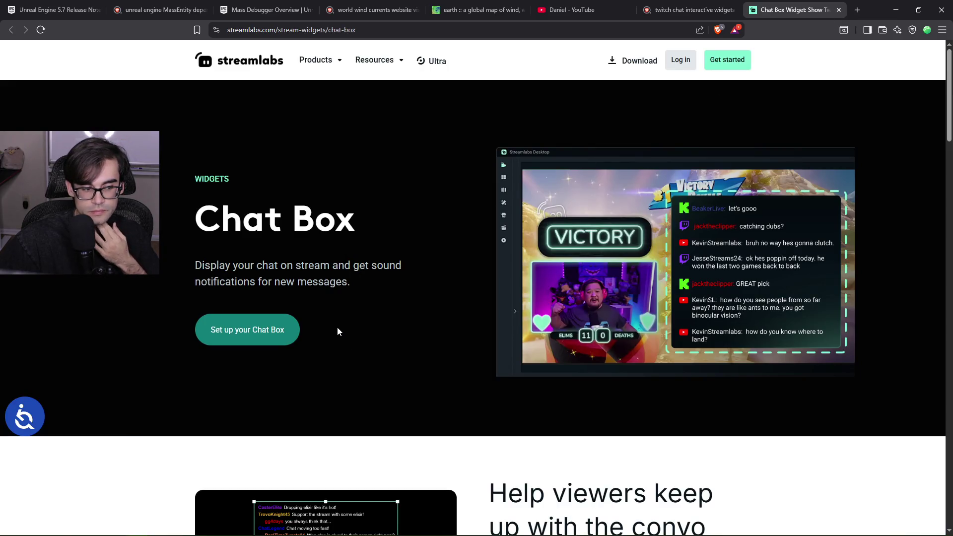
scroll(338, 327, "down", 8)
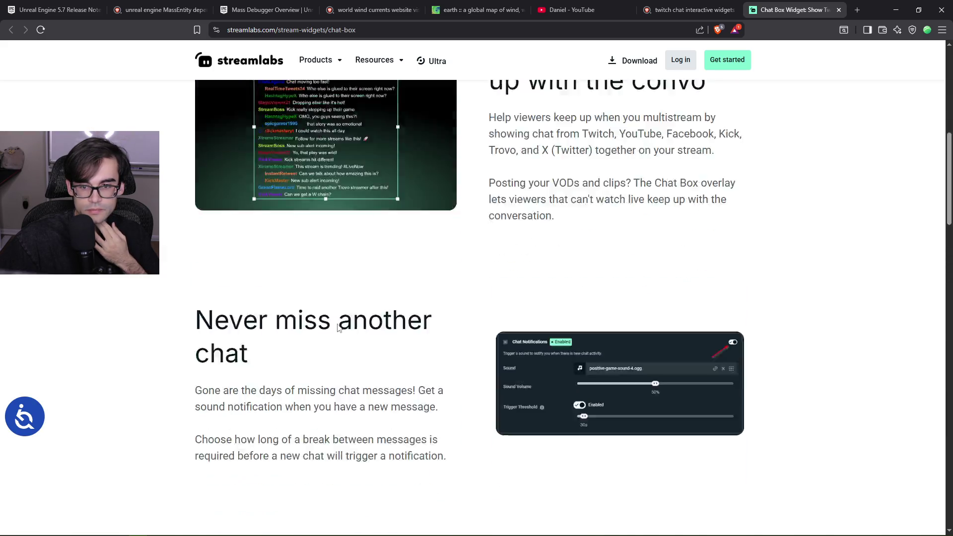
scroll(338, 327, "down", 2)
scroll(338, 328, "down", 8)
scroll(337, 327, "up", 3)
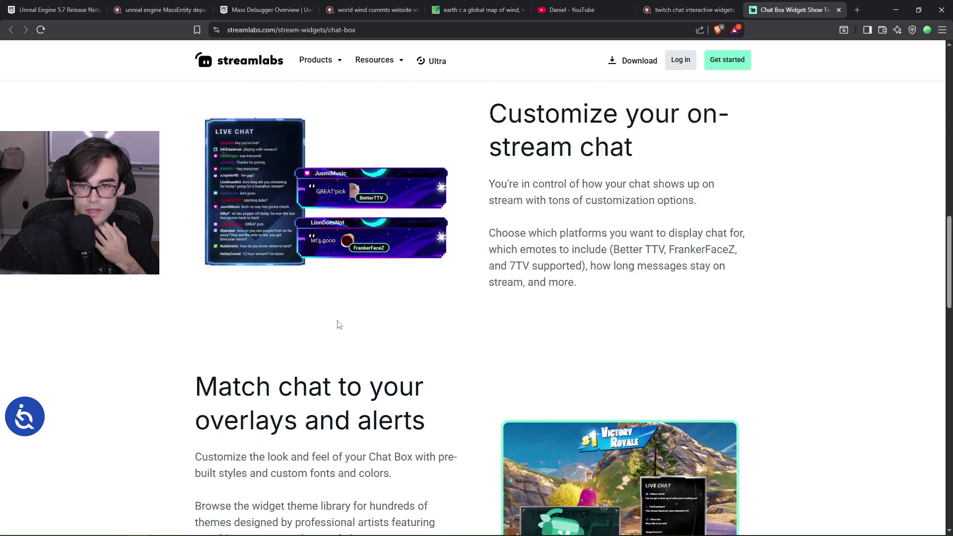
scroll(338, 326, "down", 3)
scroll(337, 324, "down", 17)
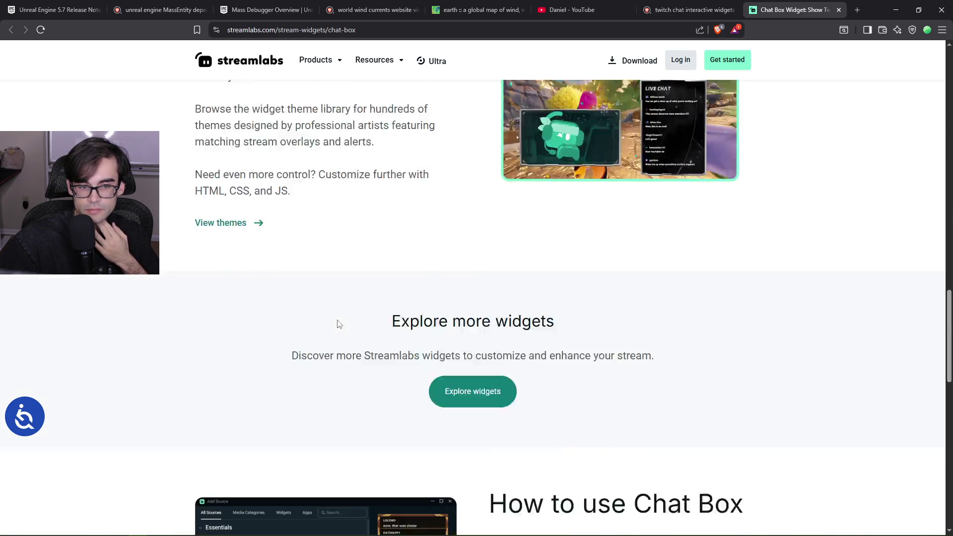
scroll(339, 323, "down", 7)
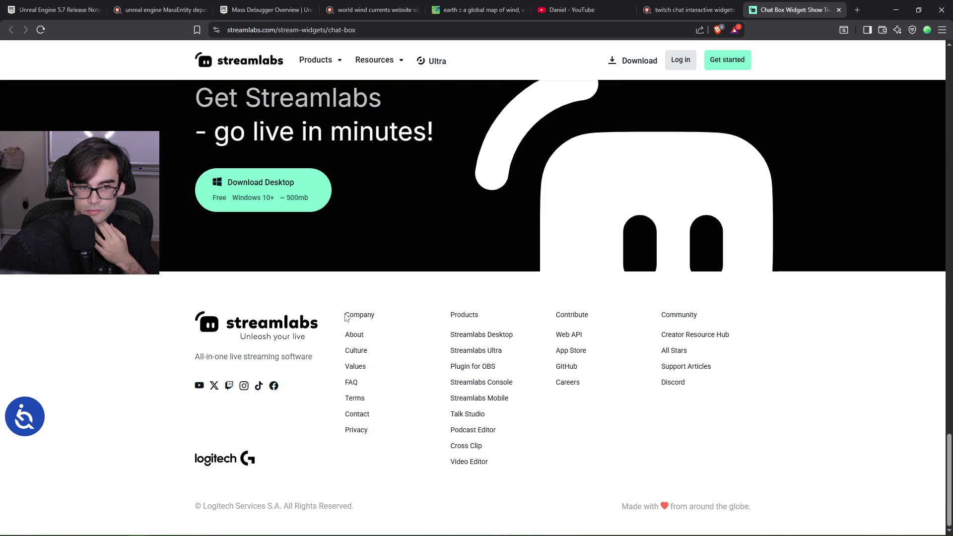
scroll(346, 317, "up", 2)
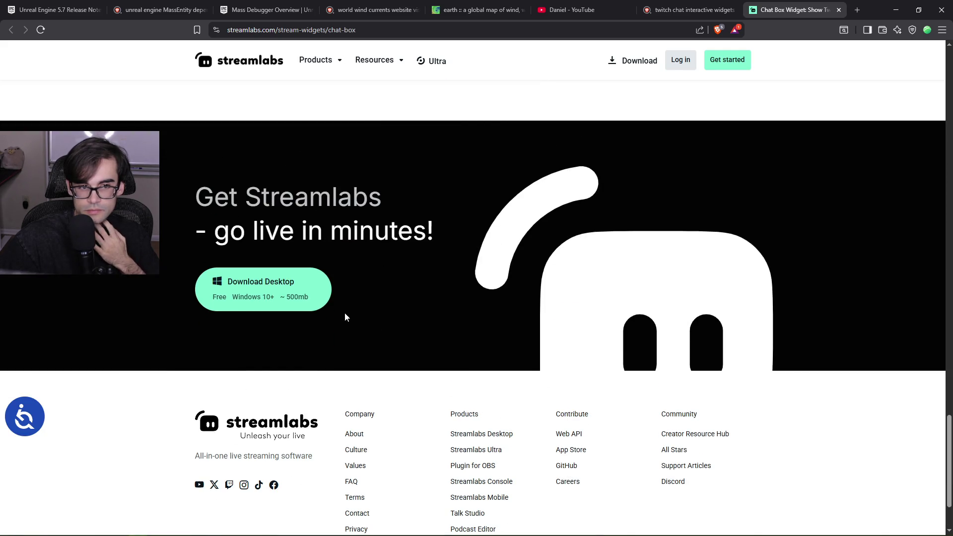
scroll(348, 317, "up", 15)
scroll(461, 252, "up", 20)
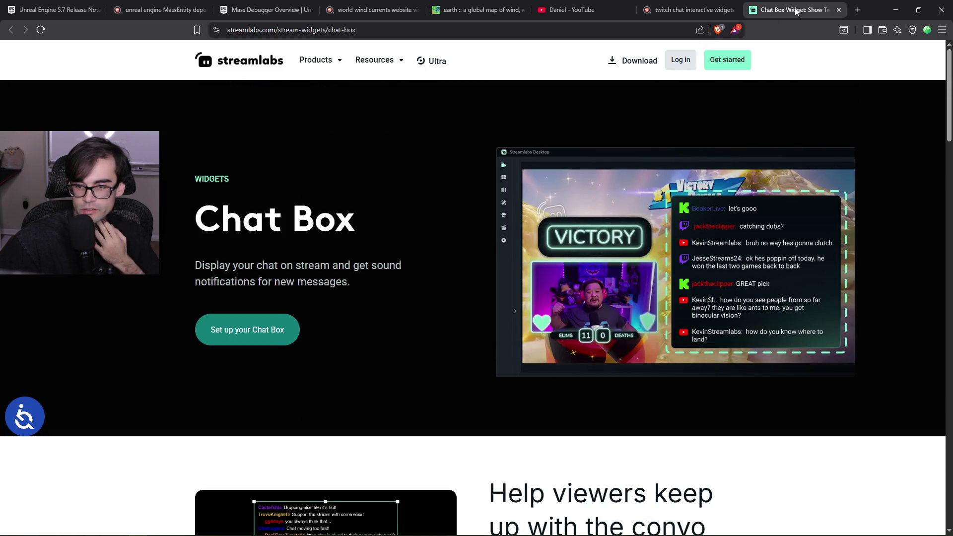
Close the Streamlabs Chat Box tab and scroll down the search results
left_click(839, 10)
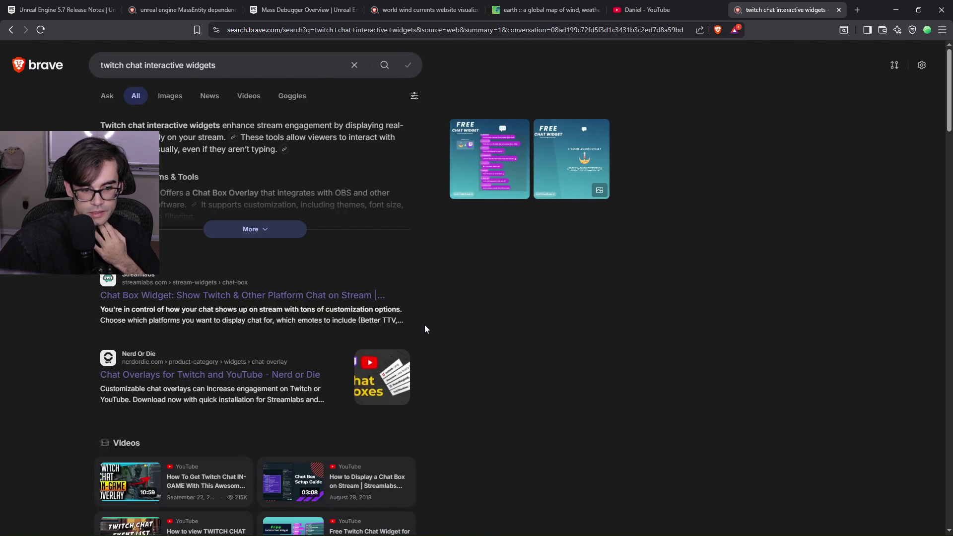
scroll(424, 322, "down", 3)
scroll(423, 321, "down", 7)
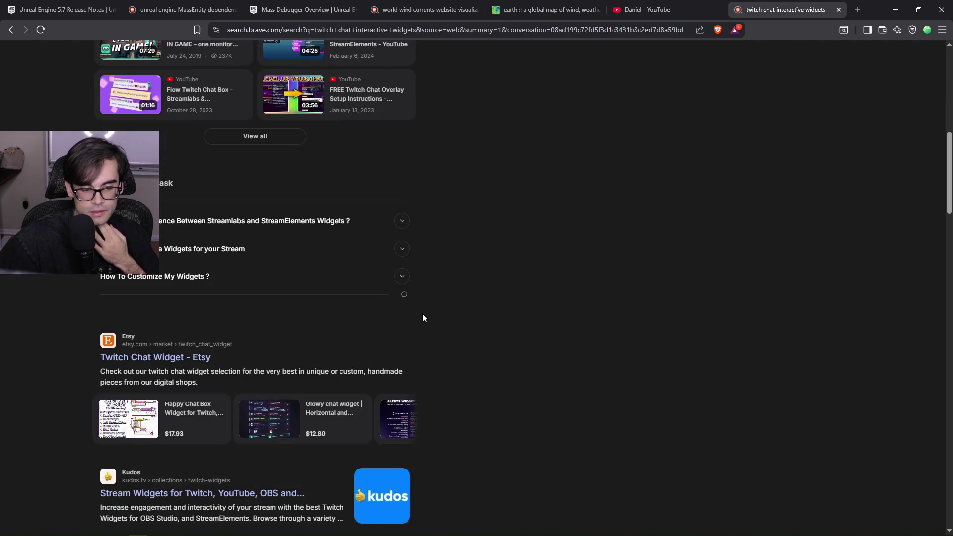
scroll(424, 317, "down", 3)
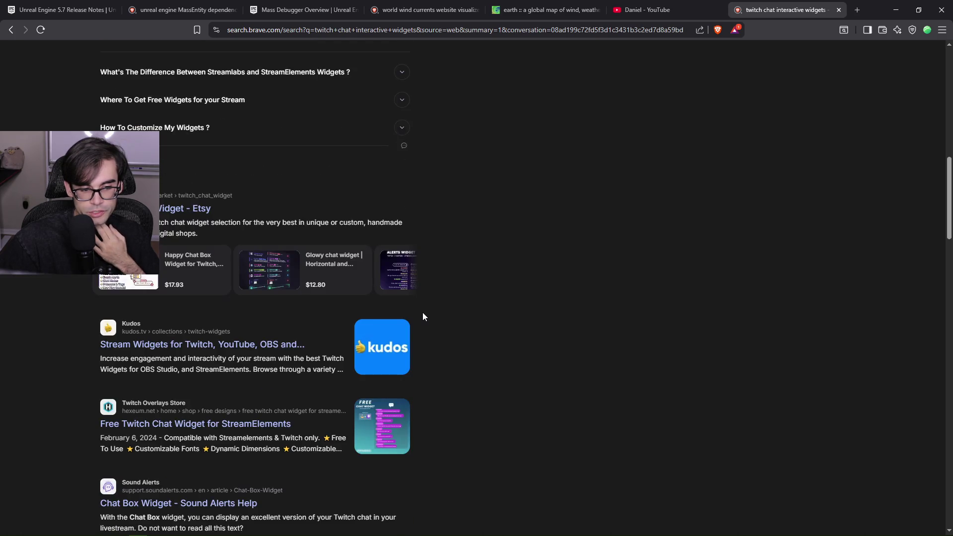
Open the Kudos, Hexeum and Sound Alerts results in new tabs, then switch to Kudos
right_click(251, 349)
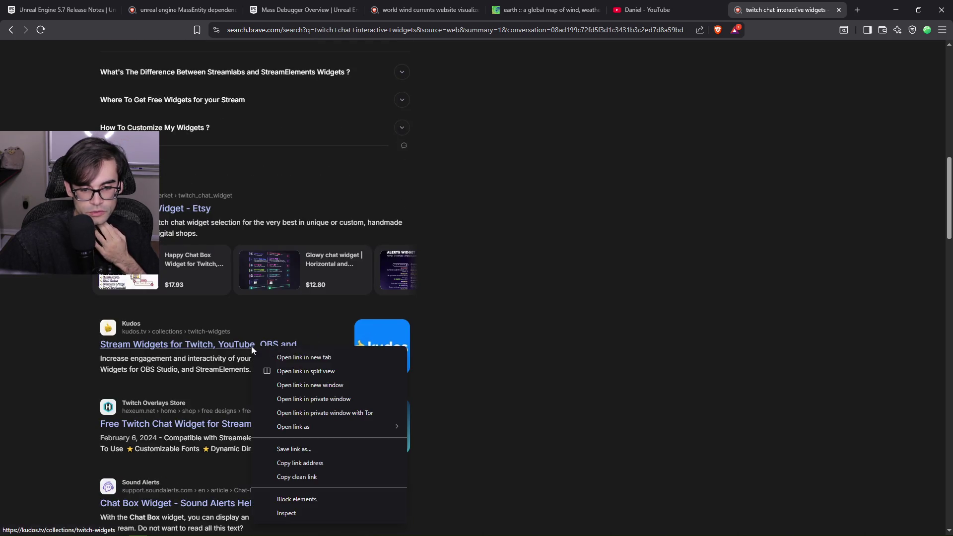
left_click(326, 357)
scroll(326, 357, "down", 2)
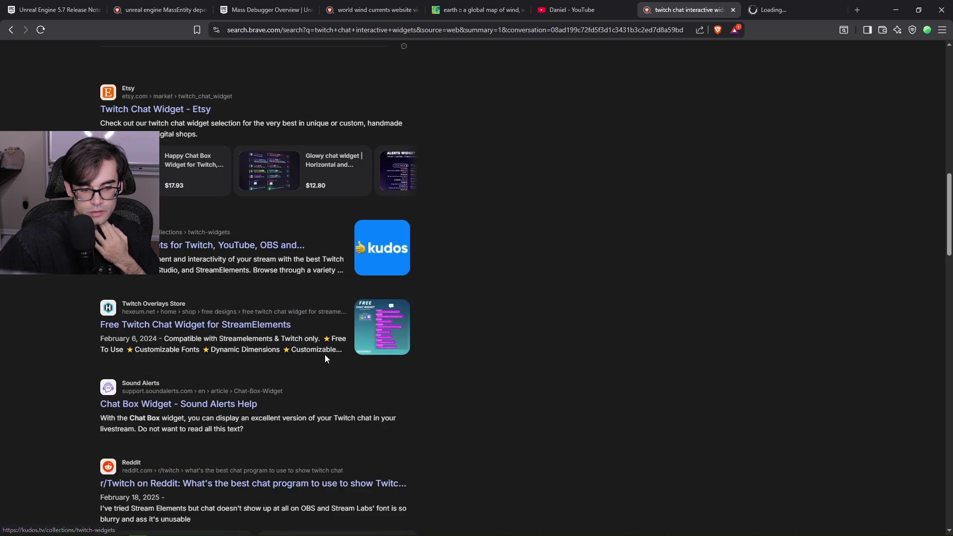
right_click(241, 330)
left_click(263, 335)
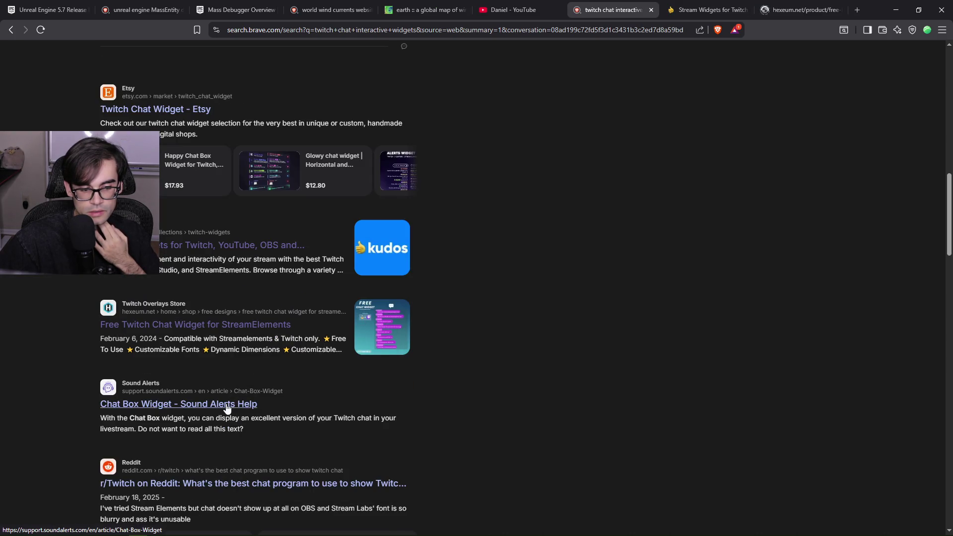
right_click(248, 233)
left_click(292, 237)
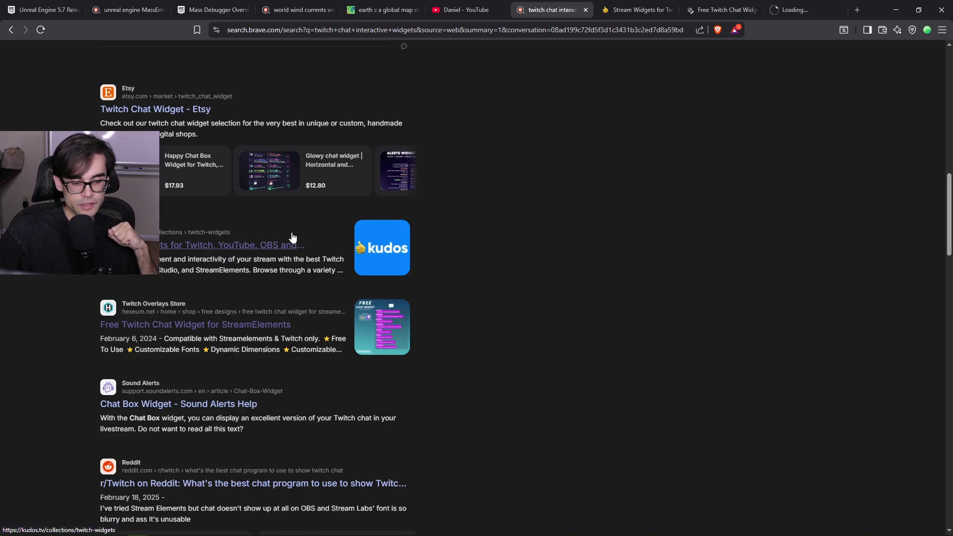
key("ctrl+Tab")
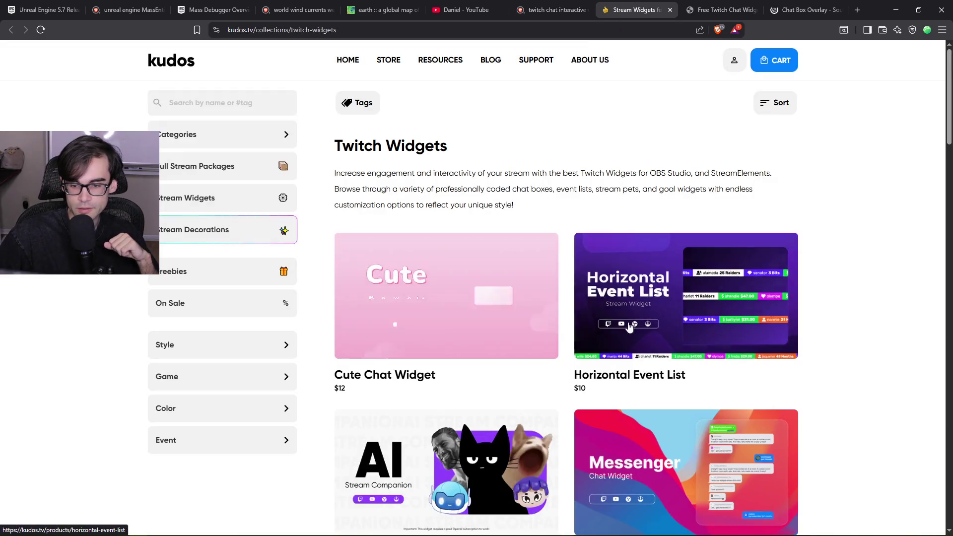
Scroll through Kudos' chat, goal and event widget grid
scroll(779, 320, "down", 2)
scroll(779, 320, "down", 5)
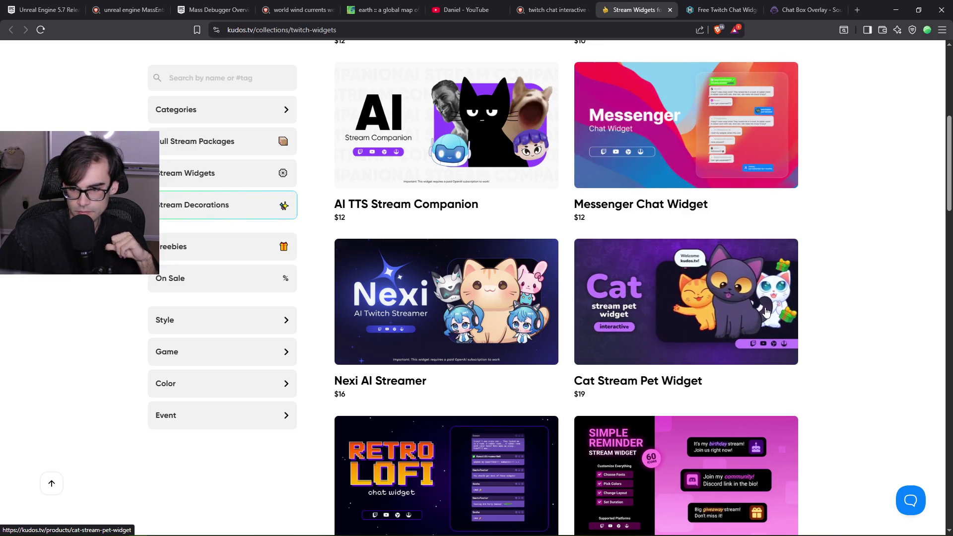
scroll(765, 311, "down", 3)
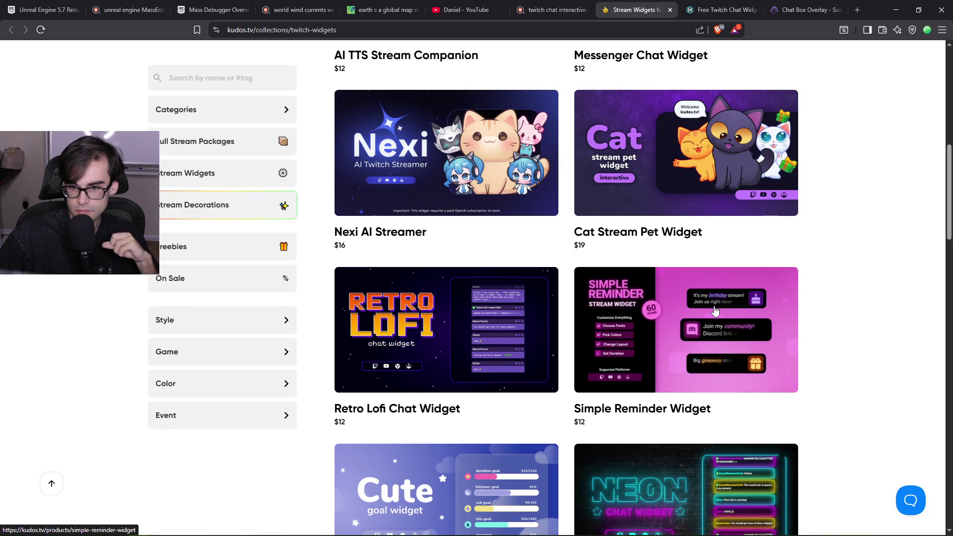
scroll(713, 311, "down", 2)
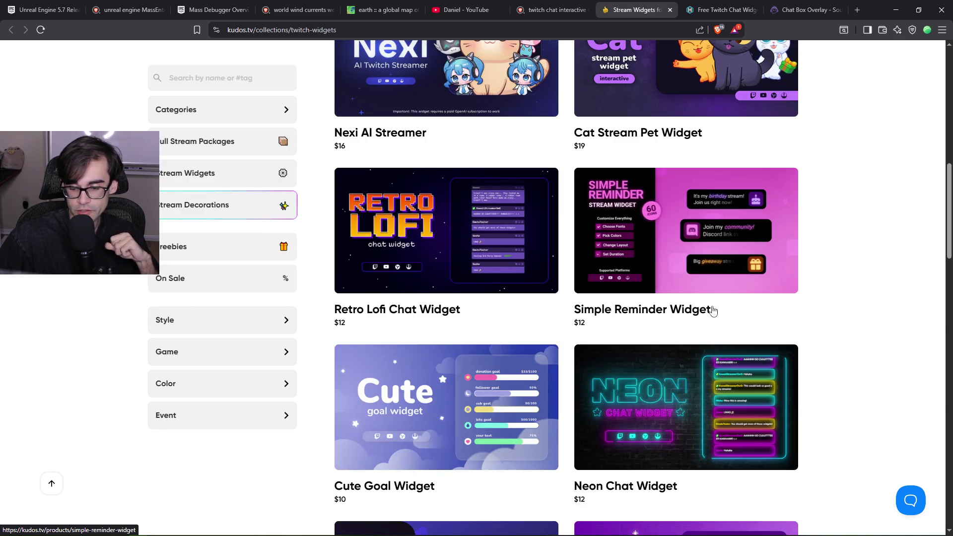
scroll(712, 312, "down", 6)
scroll(711, 311, "down", 5)
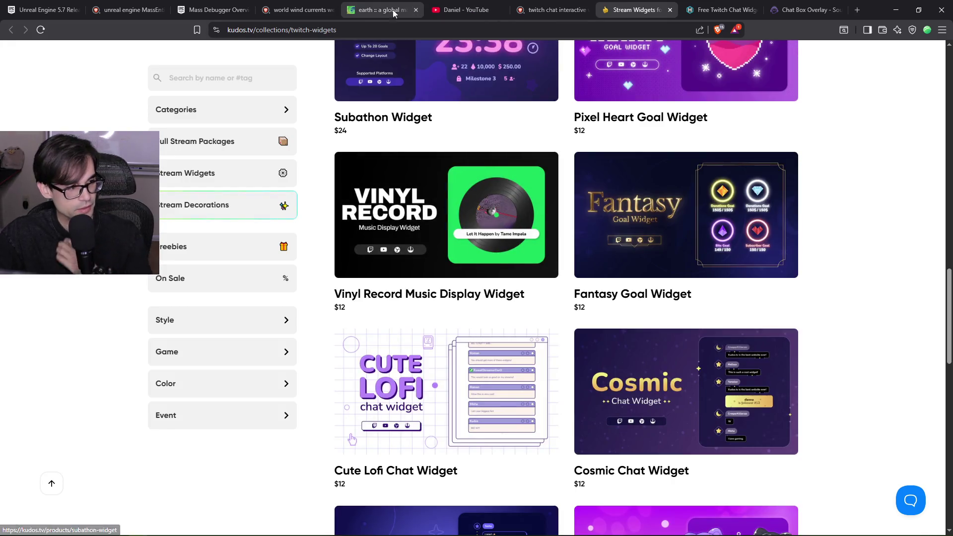
scroll(425, 325, "down", 4)
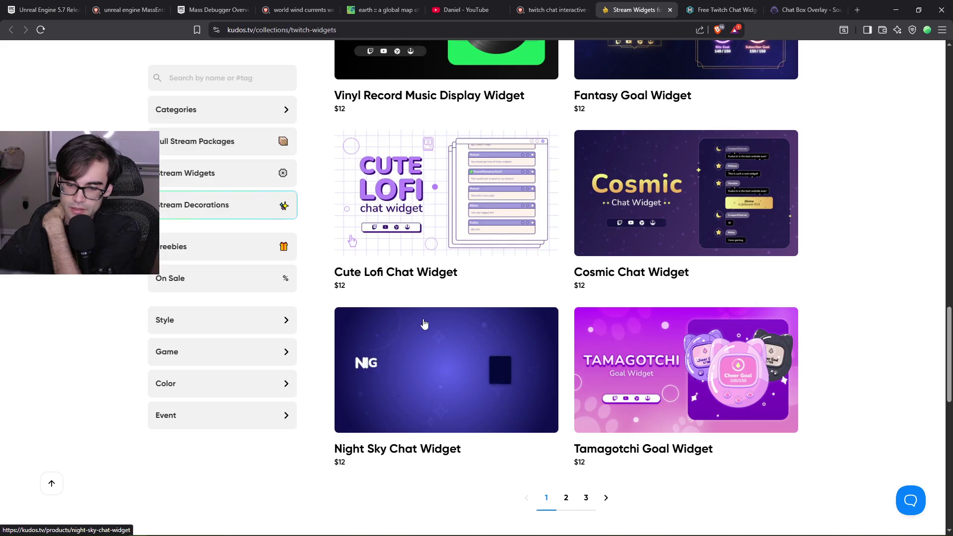
Expand and collapse the Game and Event overlay lists in the sidebar
left_click(253, 357)
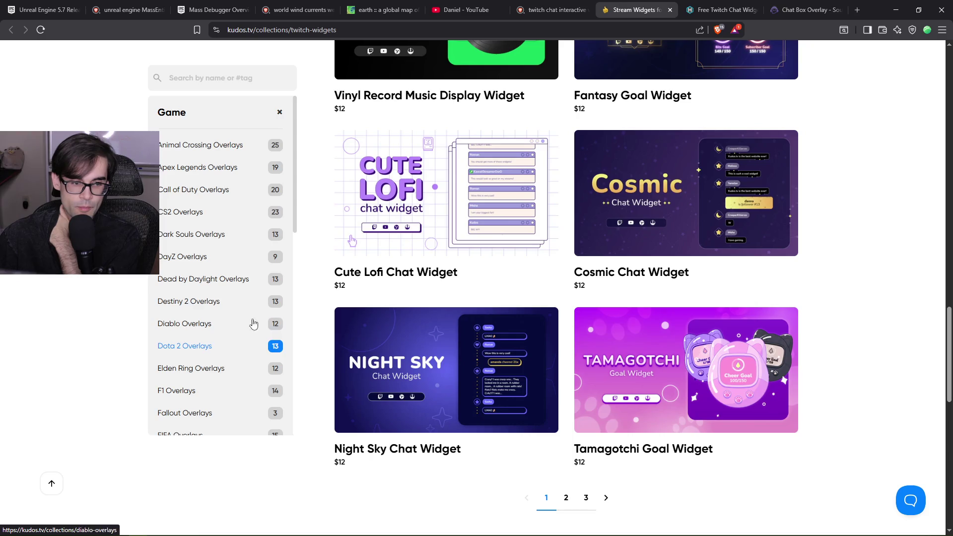
scroll(255, 179, "down", 8)
scroll(279, 112, "up", 8)
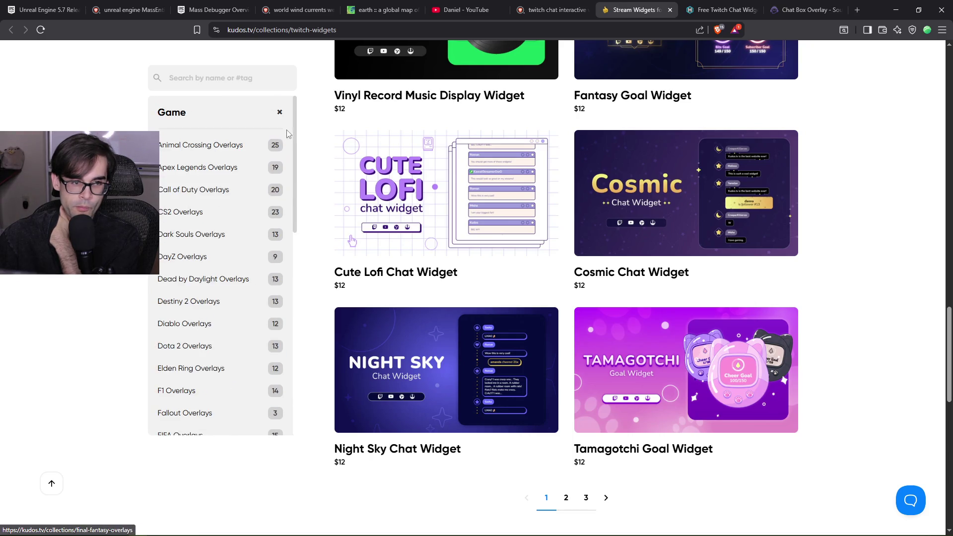
left_click(279, 113)
left_click(222, 411)
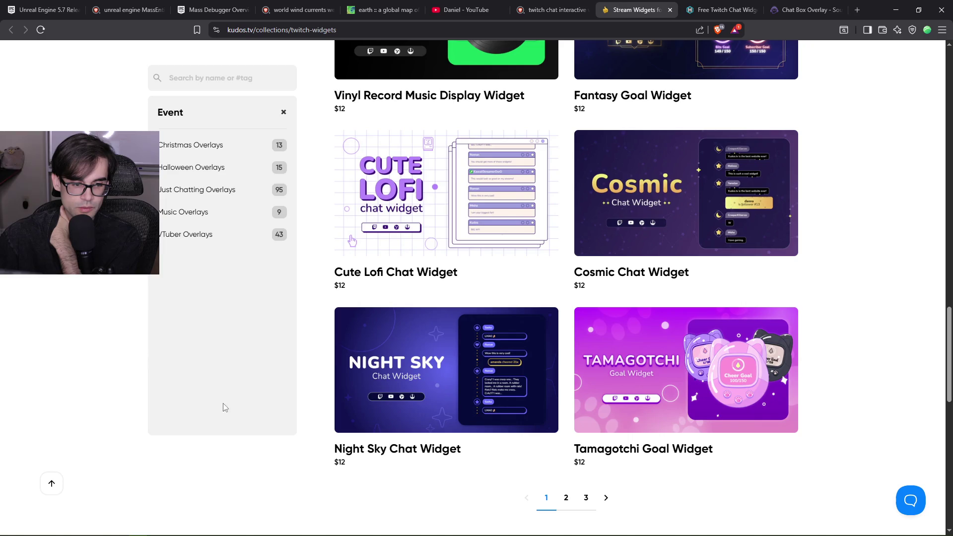
left_click(281, 113)
scroll(224, 282, "up", 12)
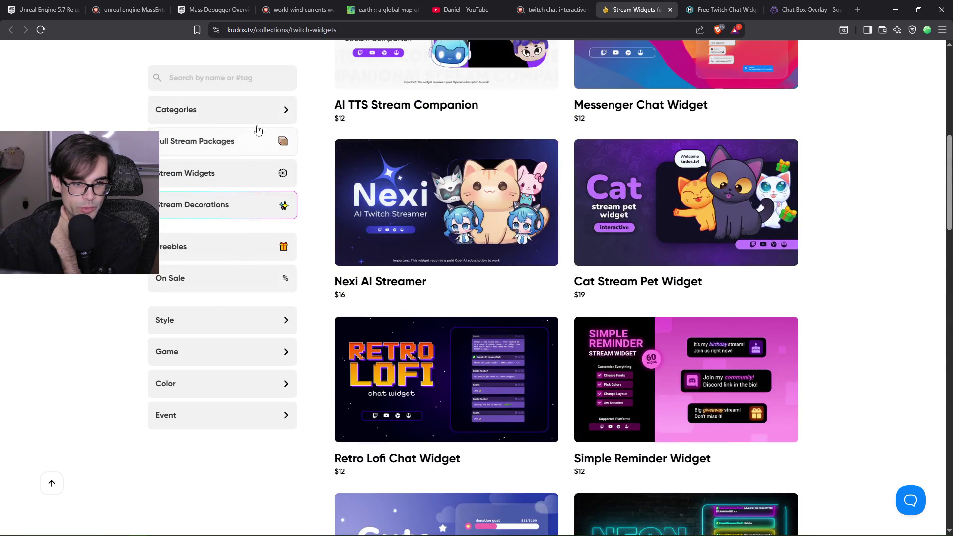
Open the Widgets product category, browse it, then close the Kudos tab
left_click(258, 115)
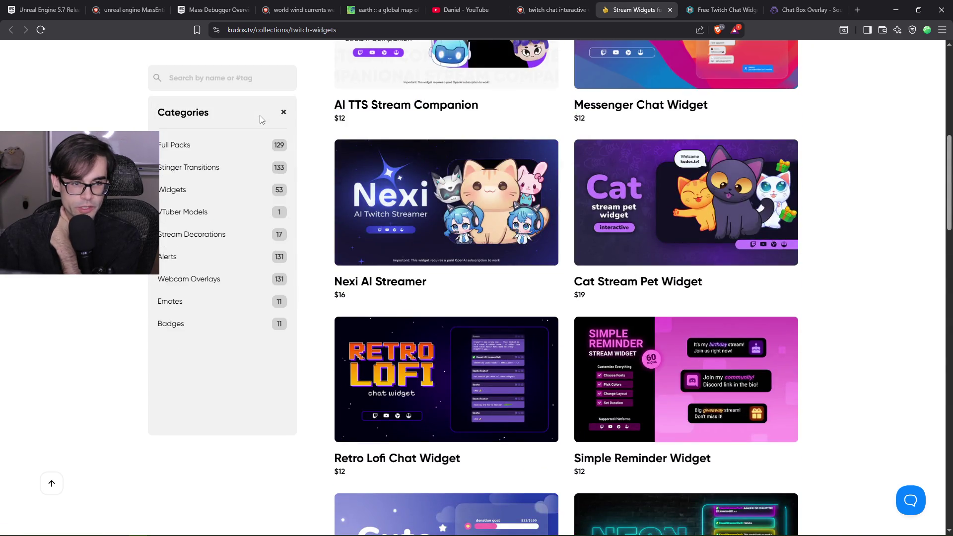
left_click(184, 190)
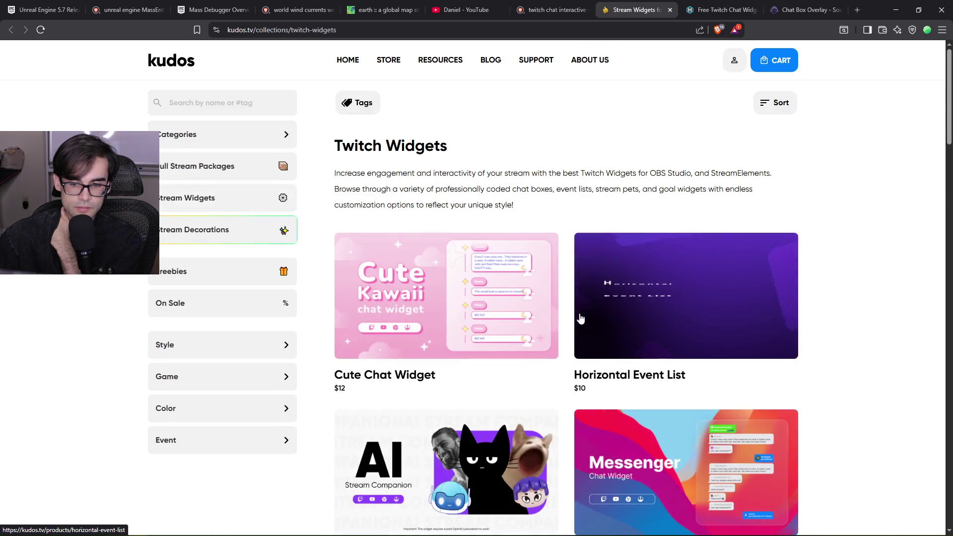
scroll(800, 308, "down", 8)
scroll(800, 308, "down", 16)
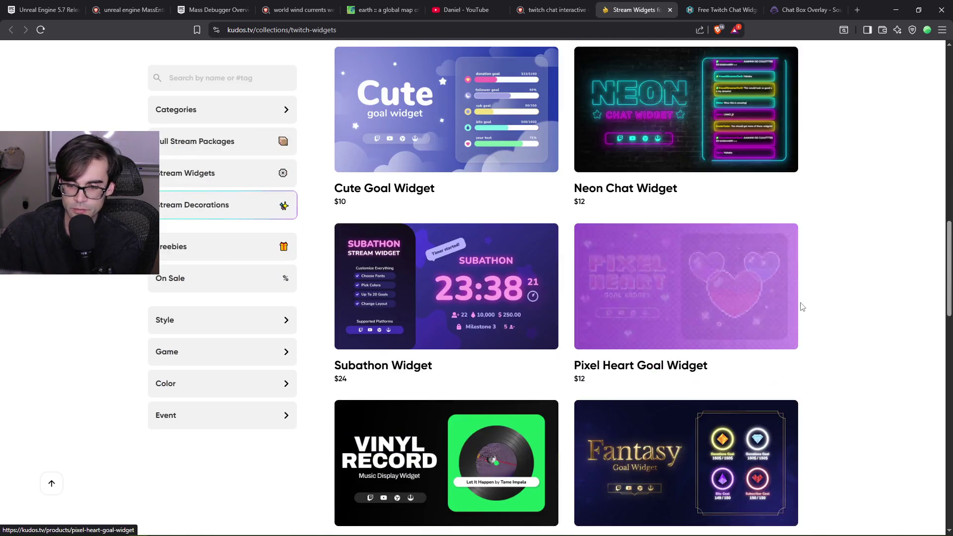
scroll(819, 212, "down", 7)
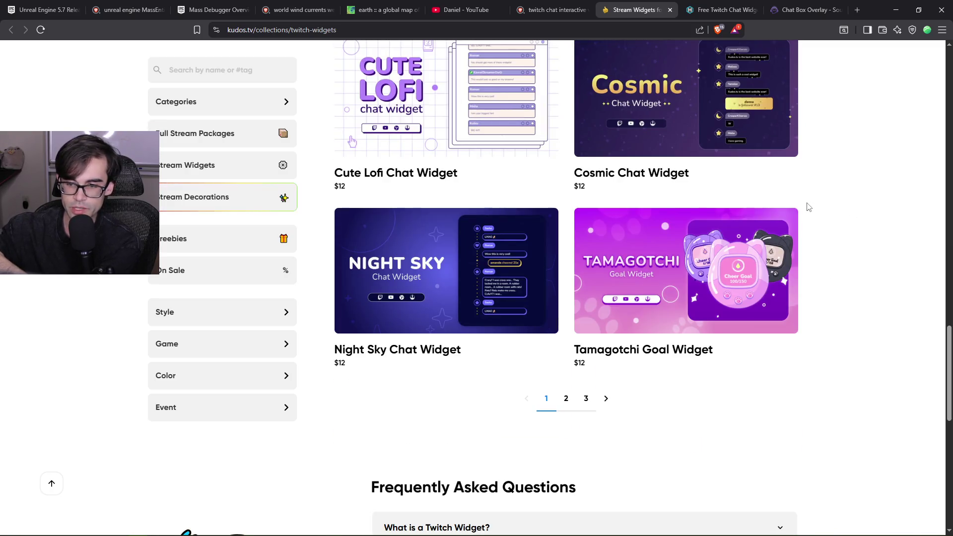
scroll(747, 203, "up", 1)
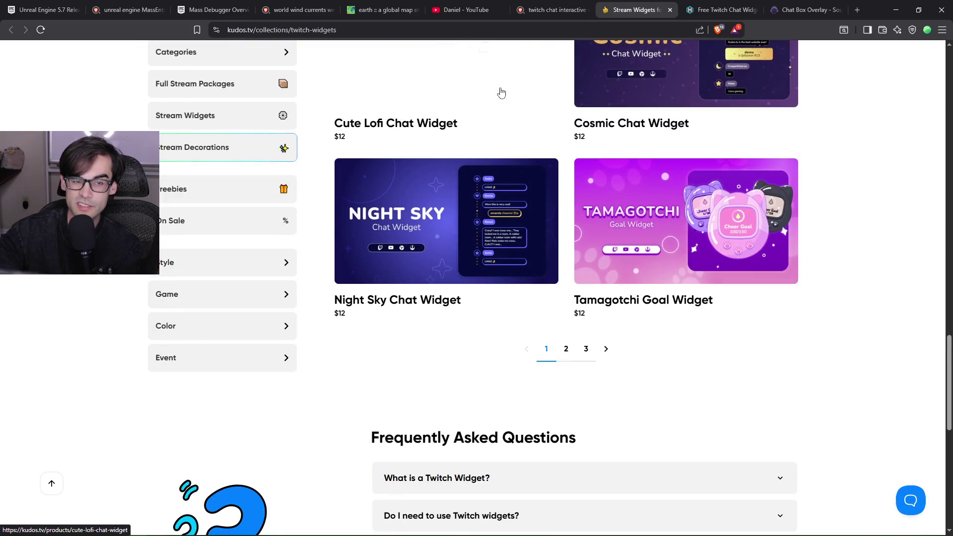
left_click(670, 10)
Look over the Free Twitch Chat Widget page, then close its tab
scroll(695, 149, "up", 1)
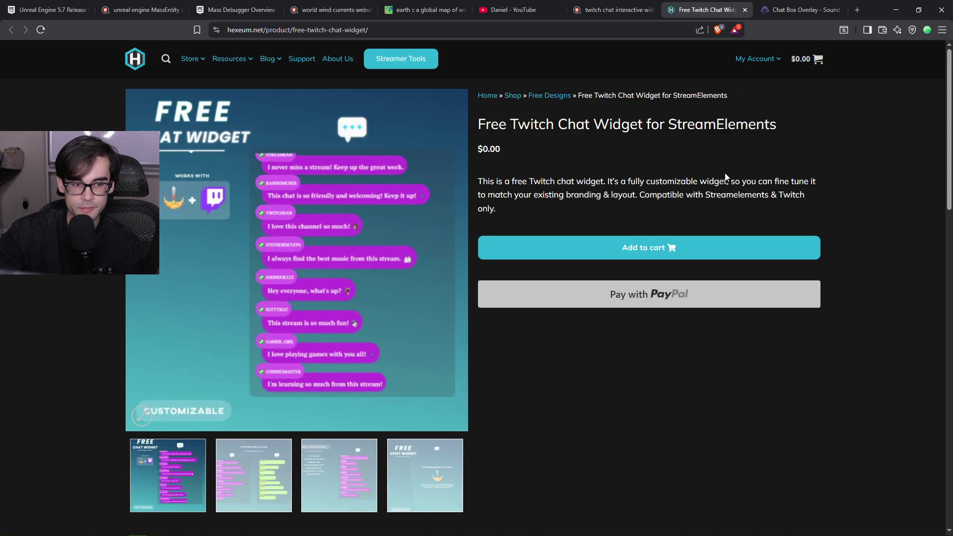
scroll(725, 177, "down", 15)
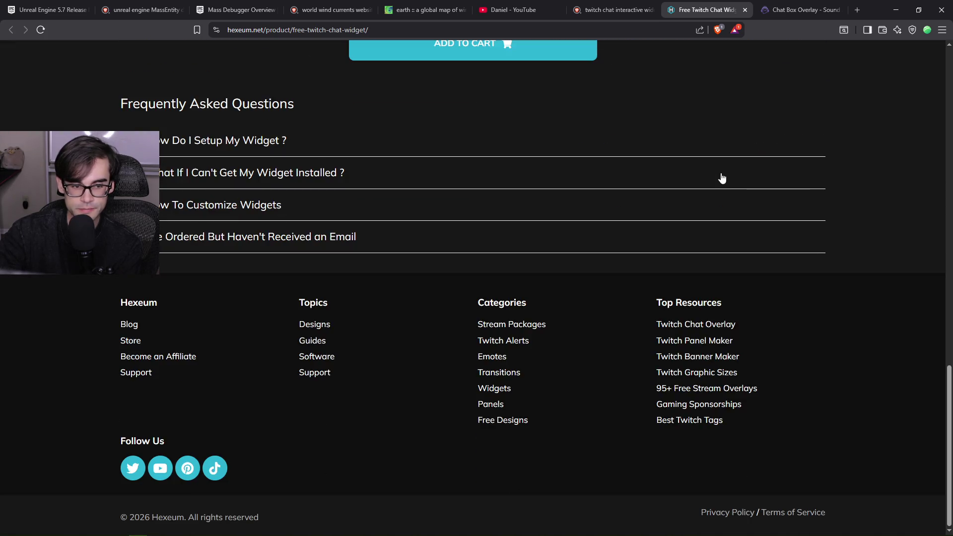
scroll(720, 180, "up", 15)
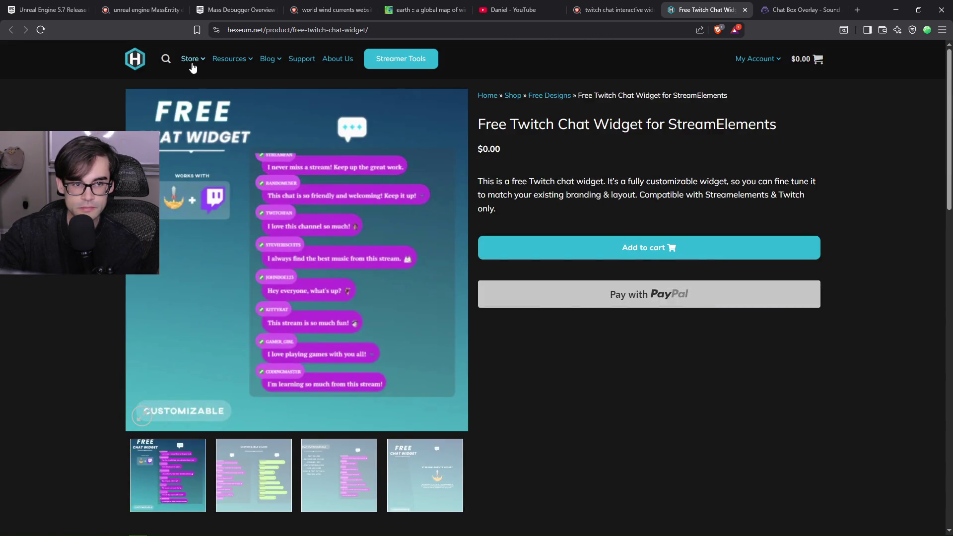
mouse_move(192, 67)
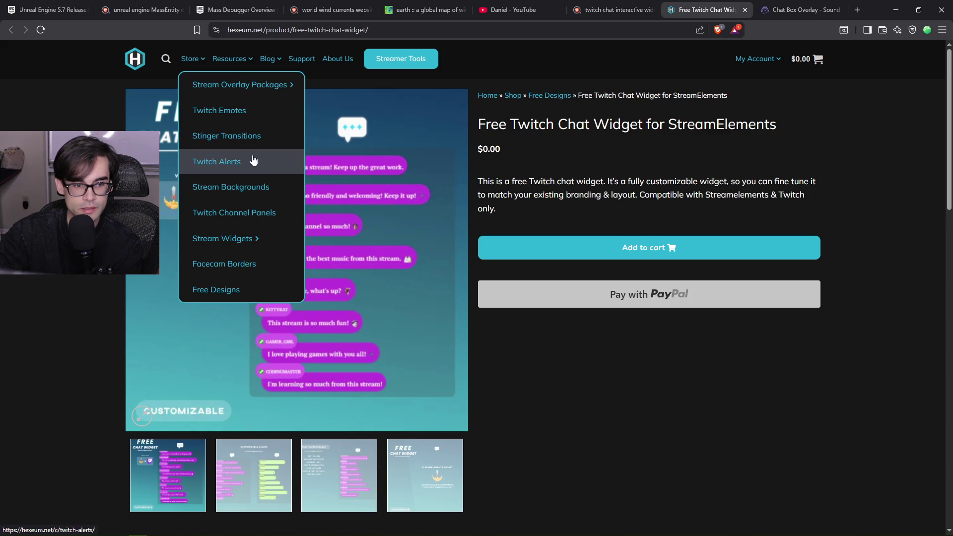
mouse_move(251, 243)
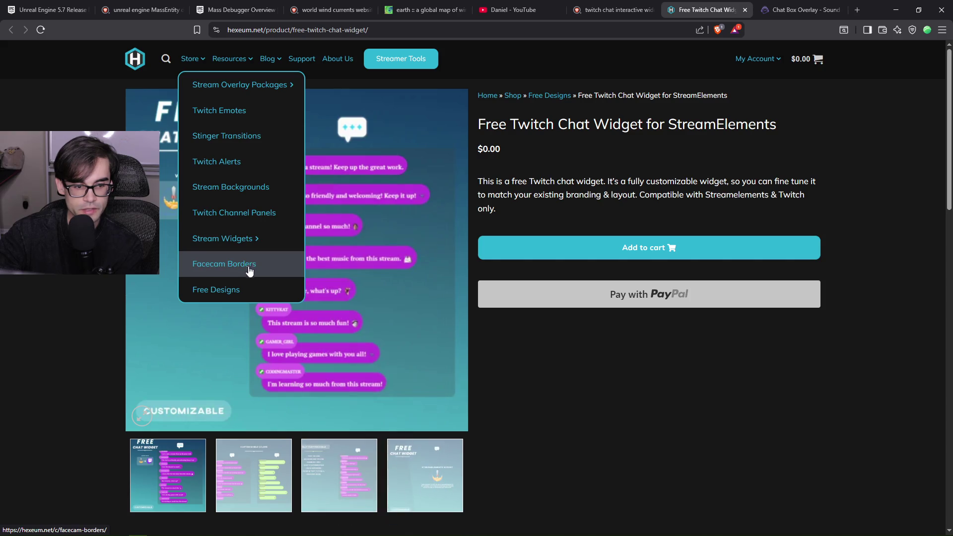
mouse_move(271, 94)
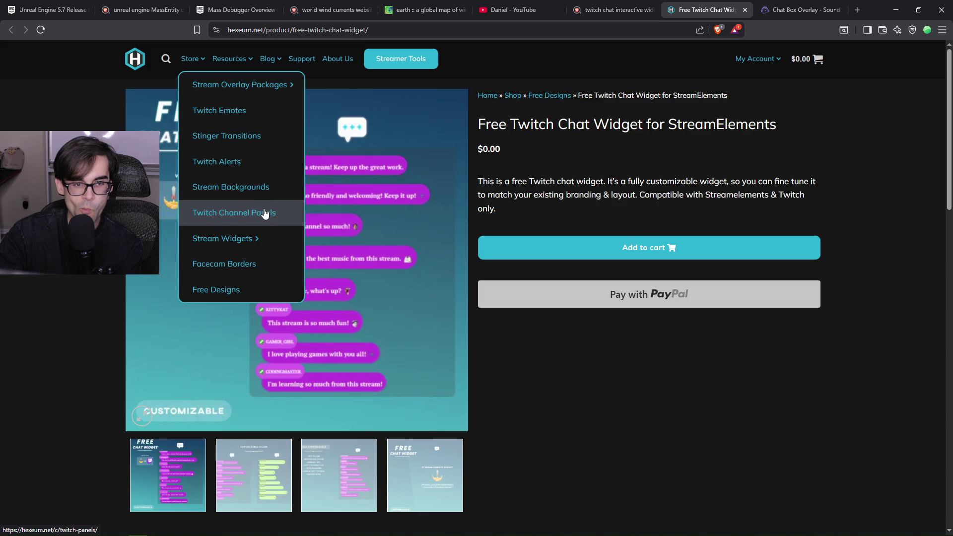
mouse_move(248, 59)
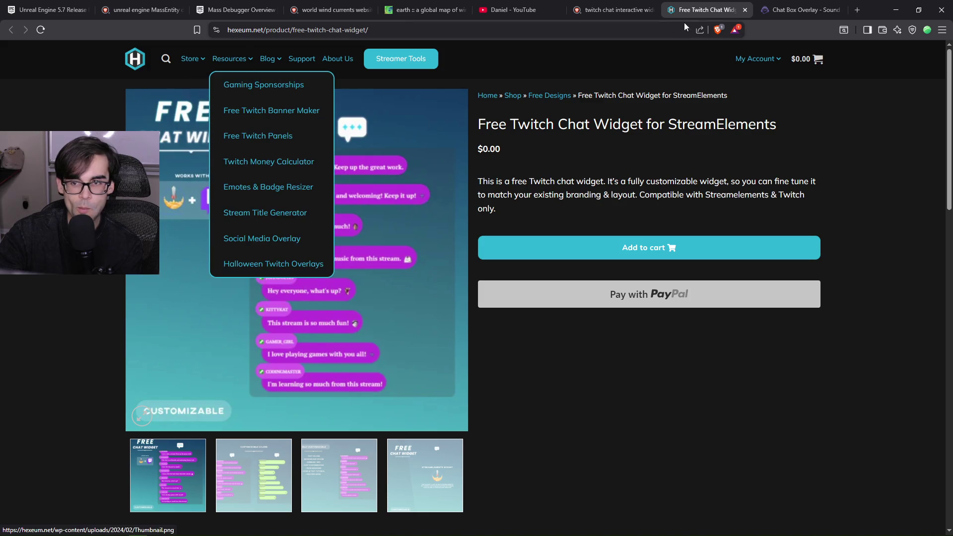
left_click(744, 10)
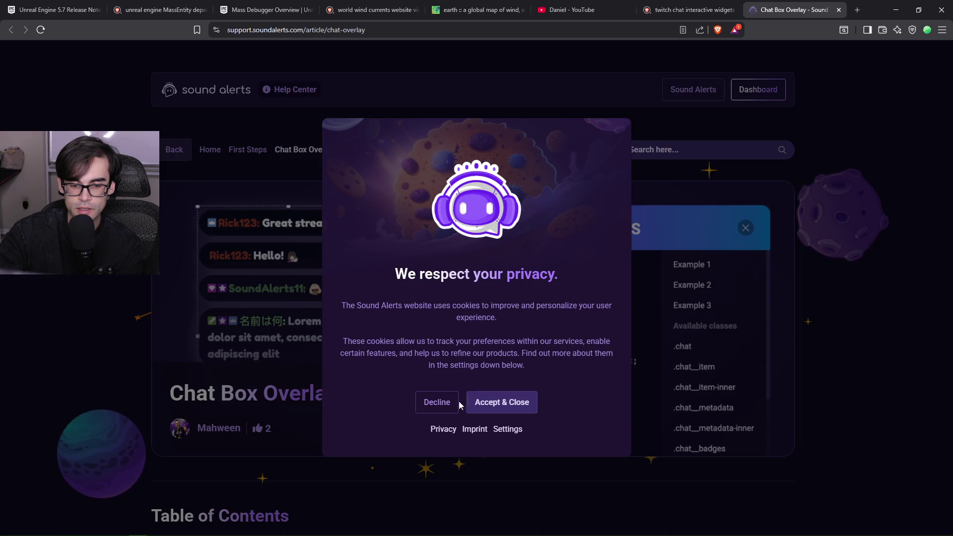
Decline the cookie consent request and close the Chat Box Overlay tab
left_click(437, 404)
scroll(395, 240, "down", 5)
scroll(398, 241, "up", 5)
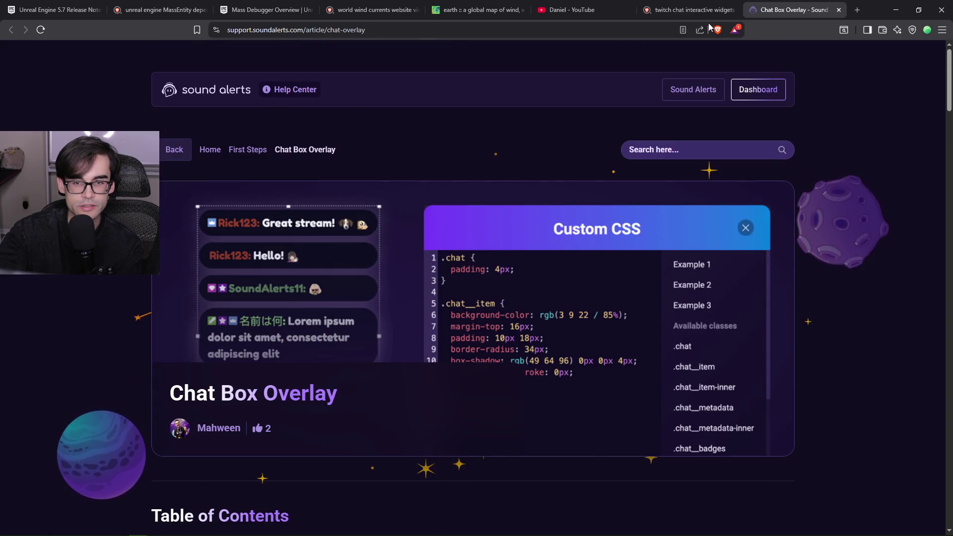
left_click(839, 10)
Open the Hexeum widgets search result in a new tab and switch to it
scroll(418, 293, "down", 4)
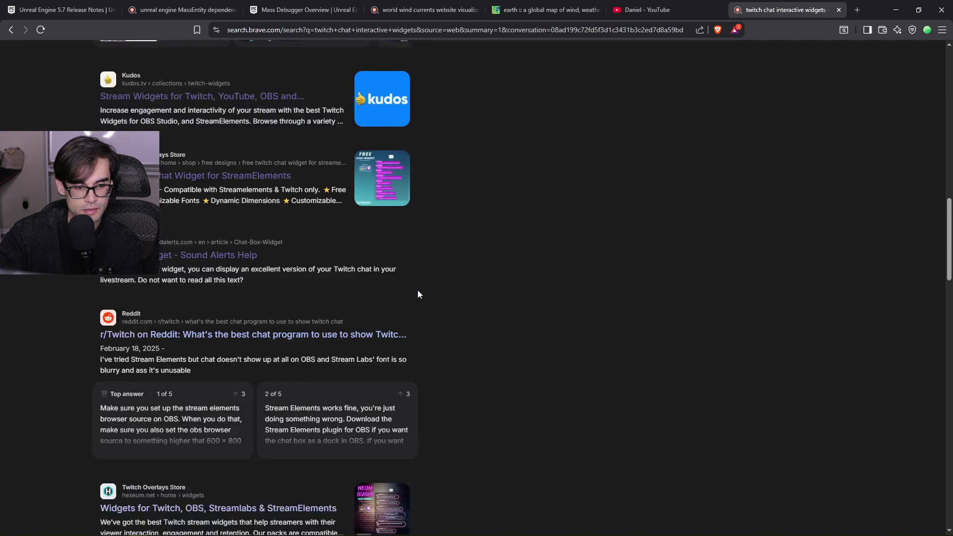
scroll(449, 279, "down", 3)
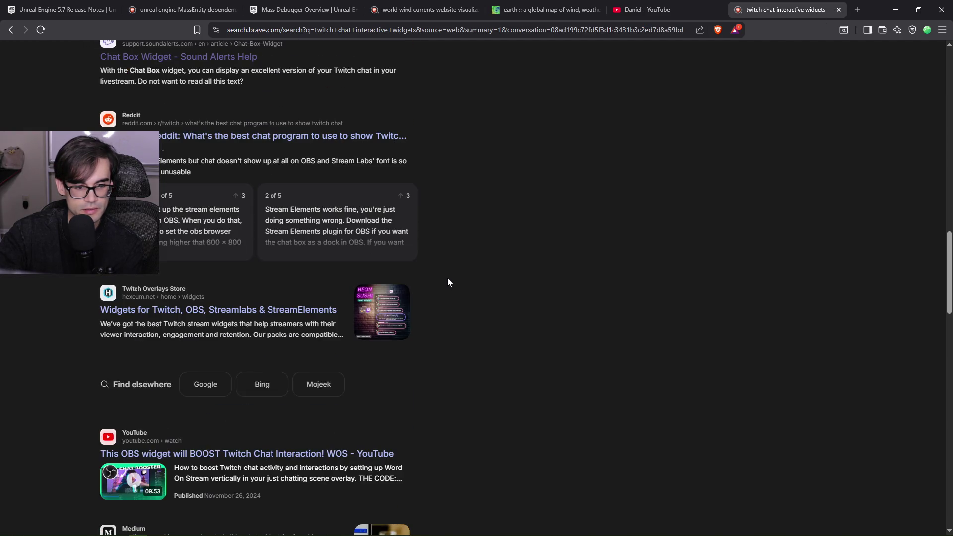
right_click(287, 312)
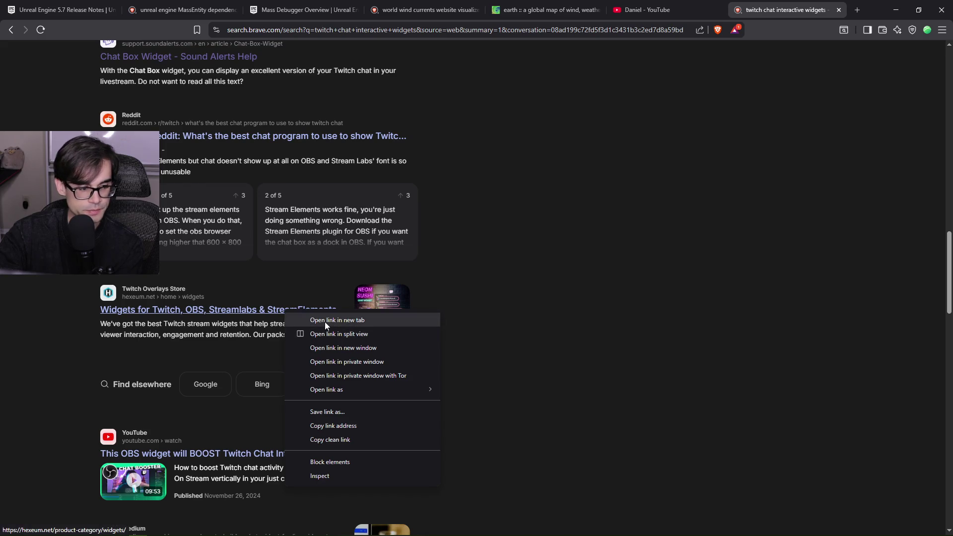
left_click(325, 321)
left_click(792, 10)
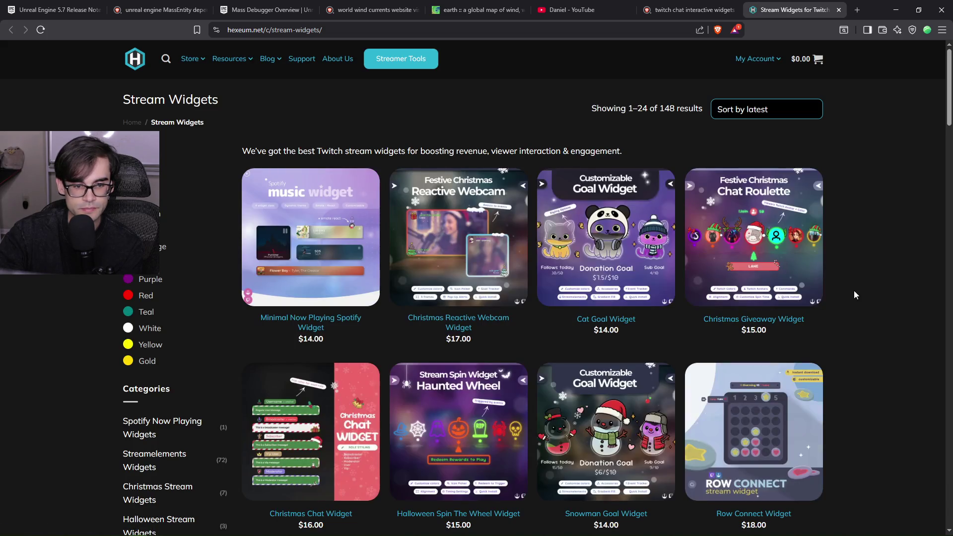
scroll(850, 290, "down", 3)
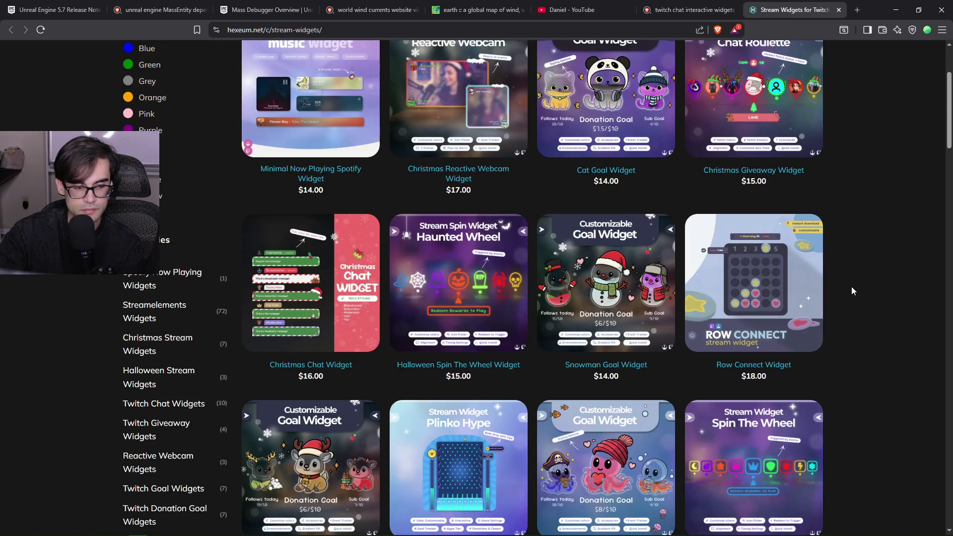
scroll(850, 291, "down", 3)
scroll(851, 291, "down", 2)
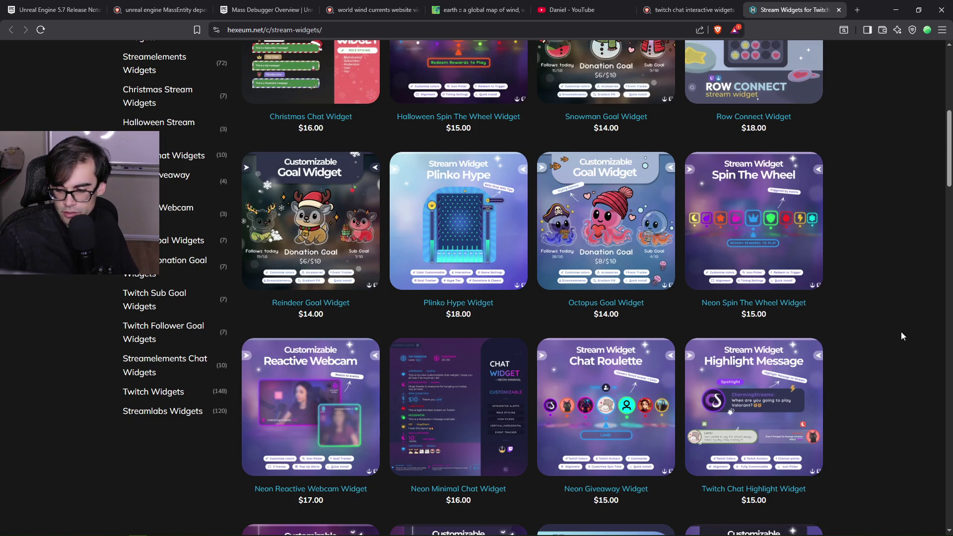
scroll(897, 314, "down", 10)
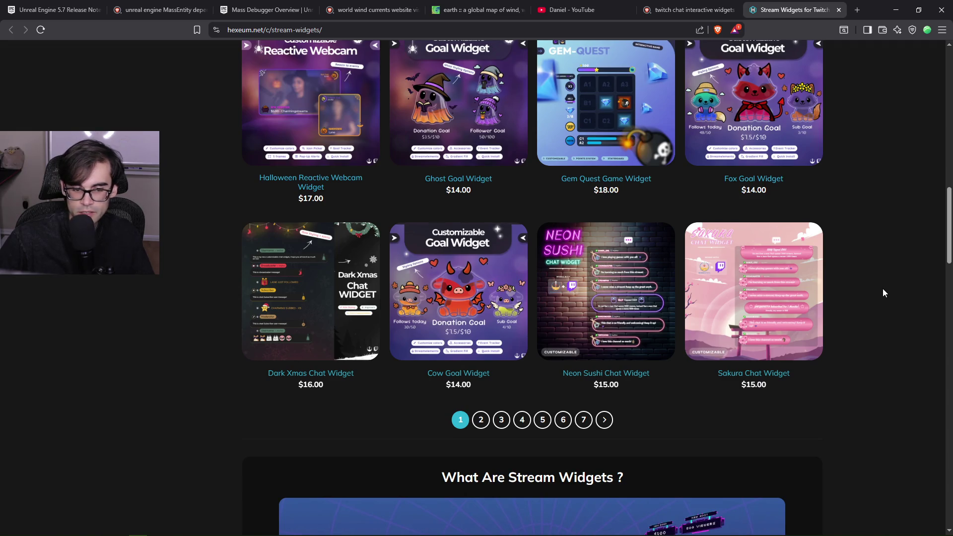
scroll(882, 279, "down", 16)
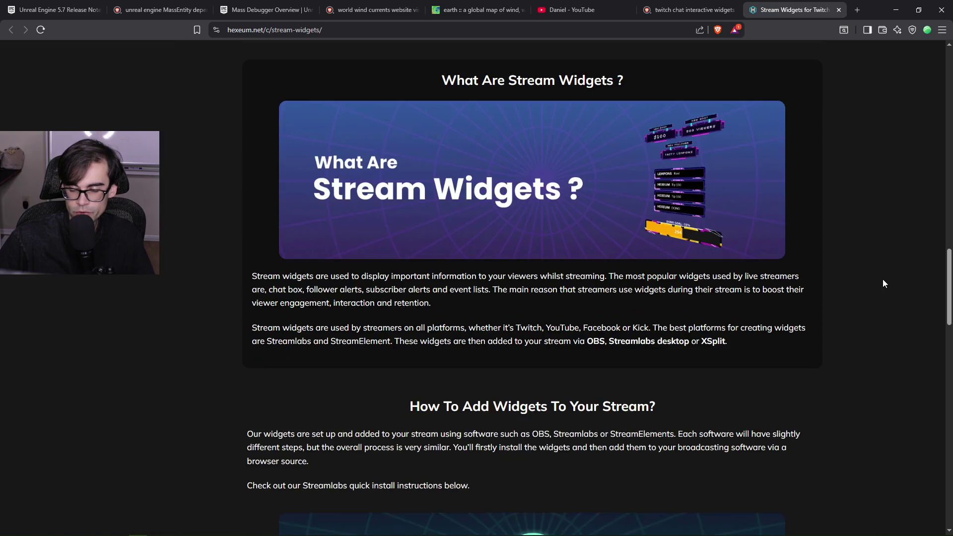
scroll(883, 280, "down", 15)
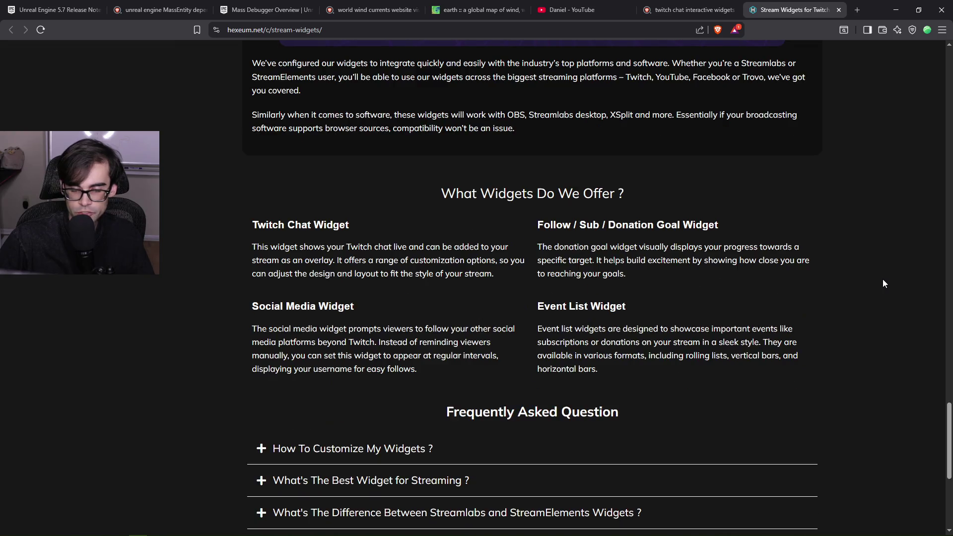
scroll(883, 284, "down", 4)
scroll(883, 284, "up", 11)
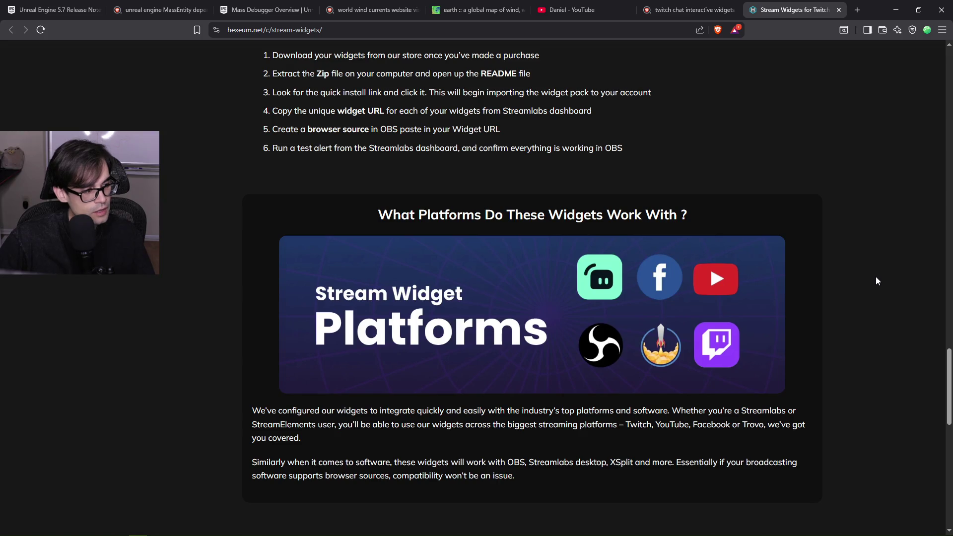
scroll(876, 276, "up", 16)
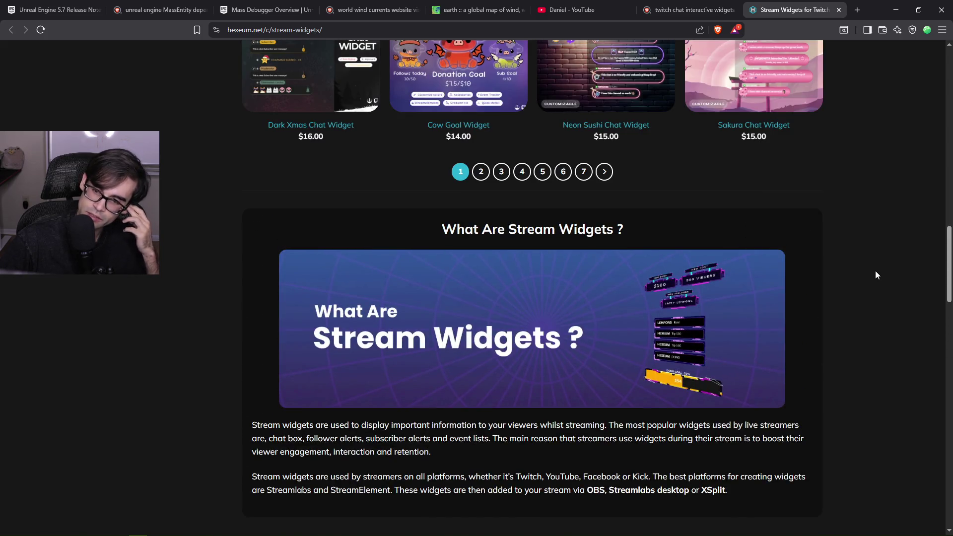
scroll(876, 275, "up", 4)
scroll(875, 271, "up", 18)
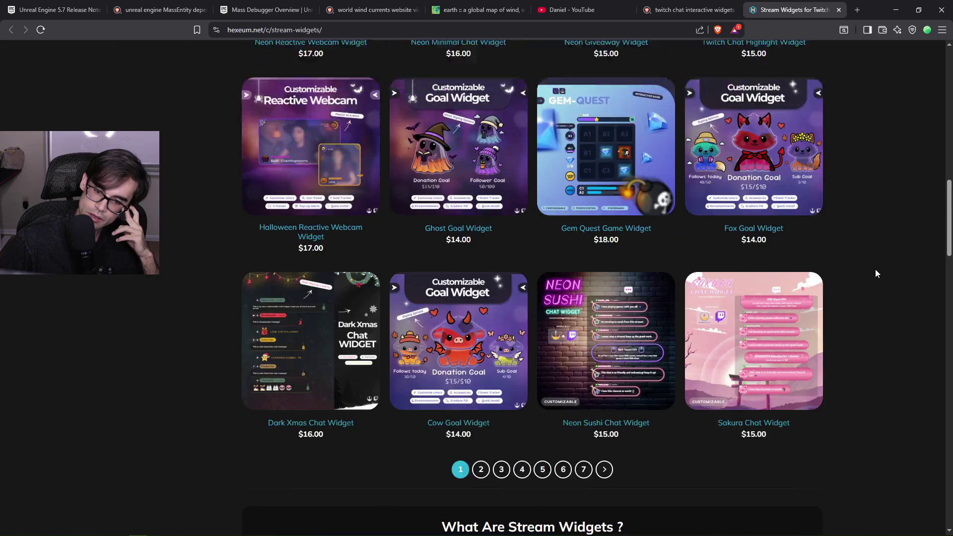
scroll(876, 273, "up", 2)
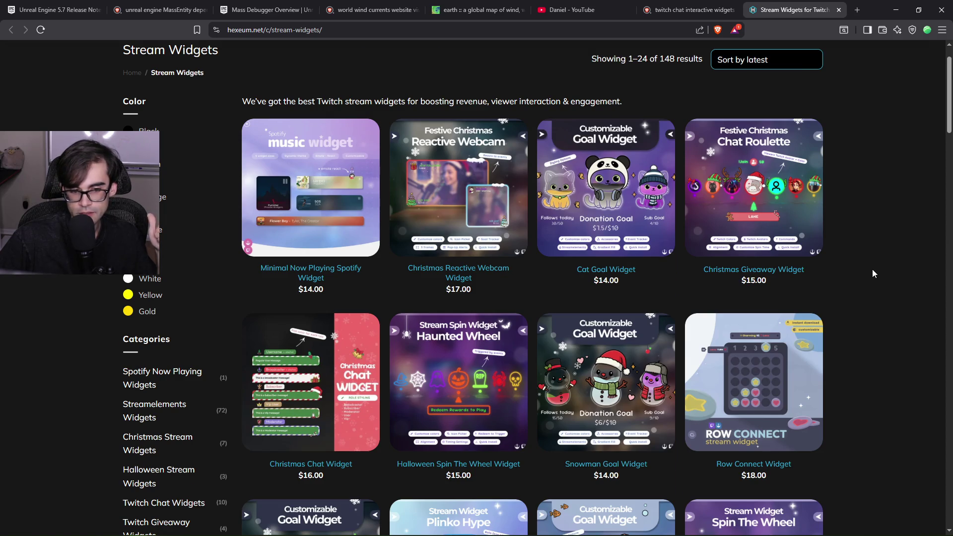
scroll(872, 270, "up", 1)
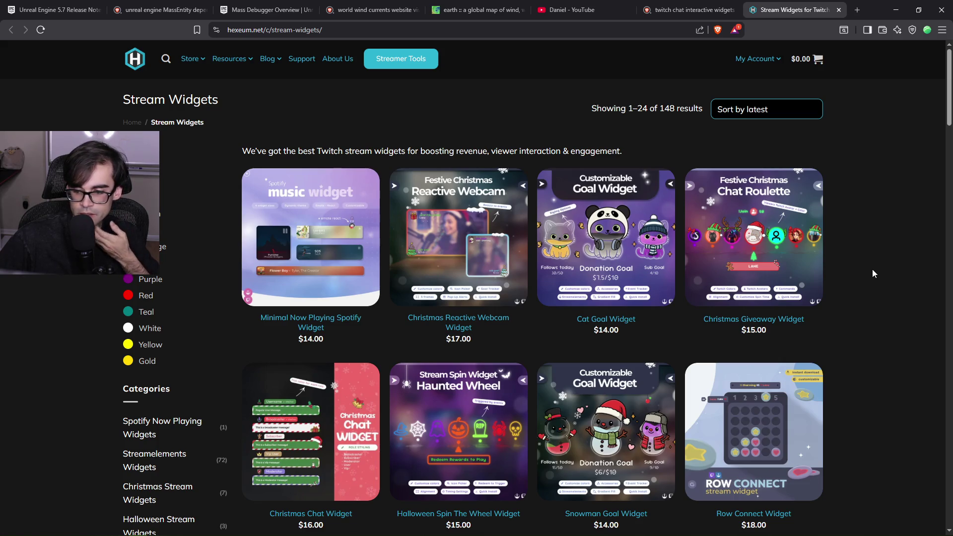
scroll(872, 269, "down", 3)
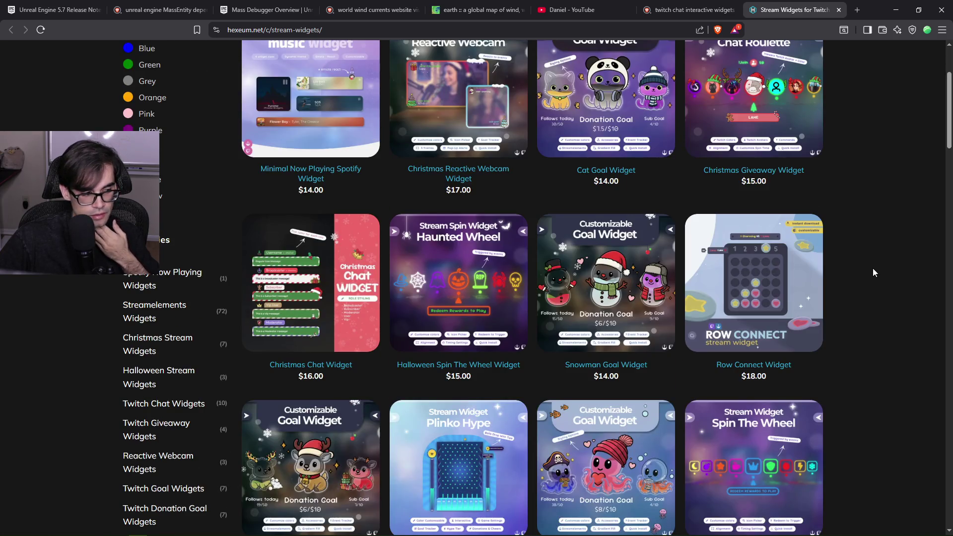
scroll(872, 269, "up", 3)
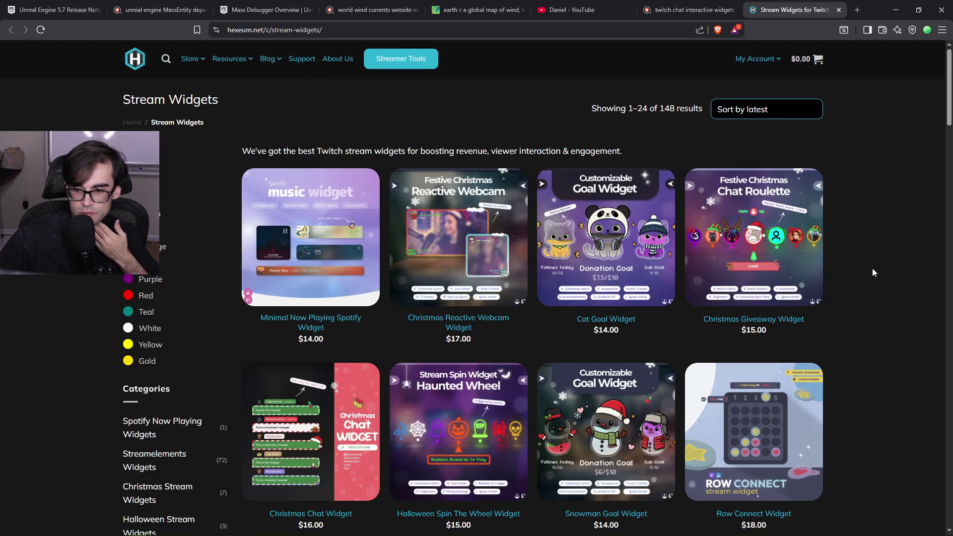
scroll(872, 272, "down", 6)
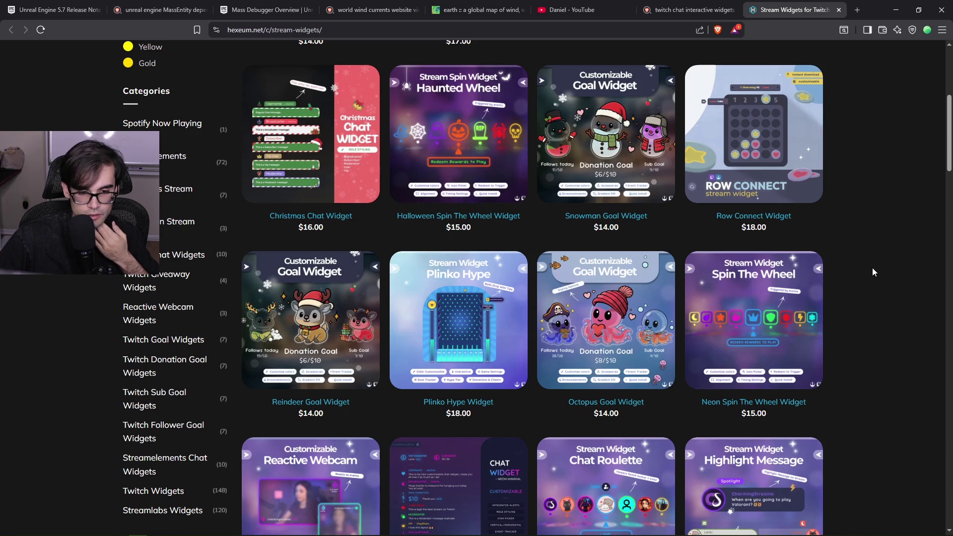
scroll(873, 272, "down", 4)
scroll(873, 272, "down", 5)
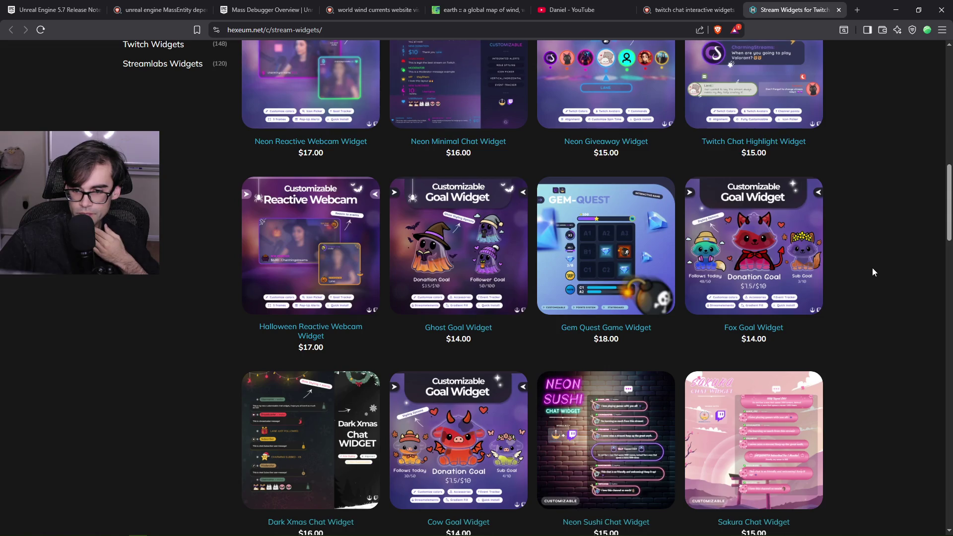
scroll(873, 272, "down", 4)
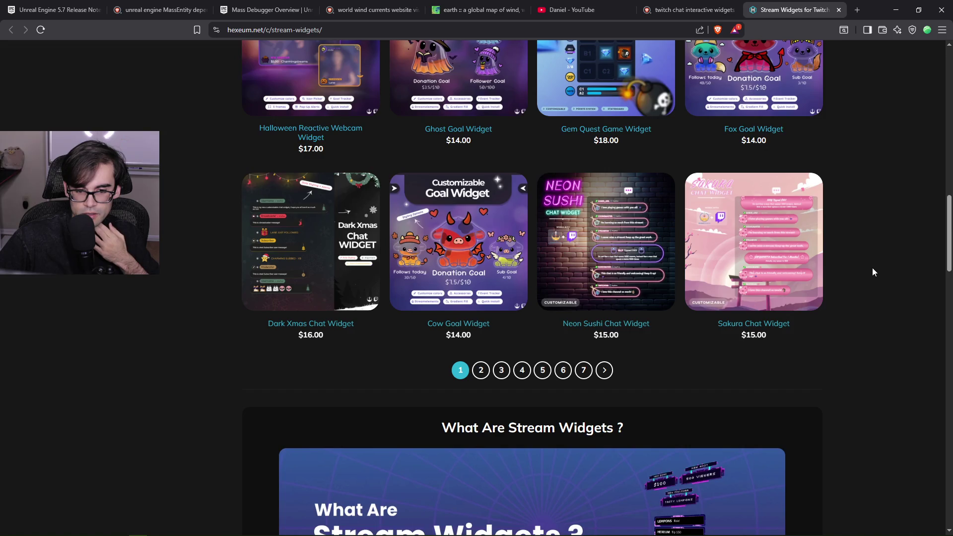
scroll(873, 272, "up", 15)
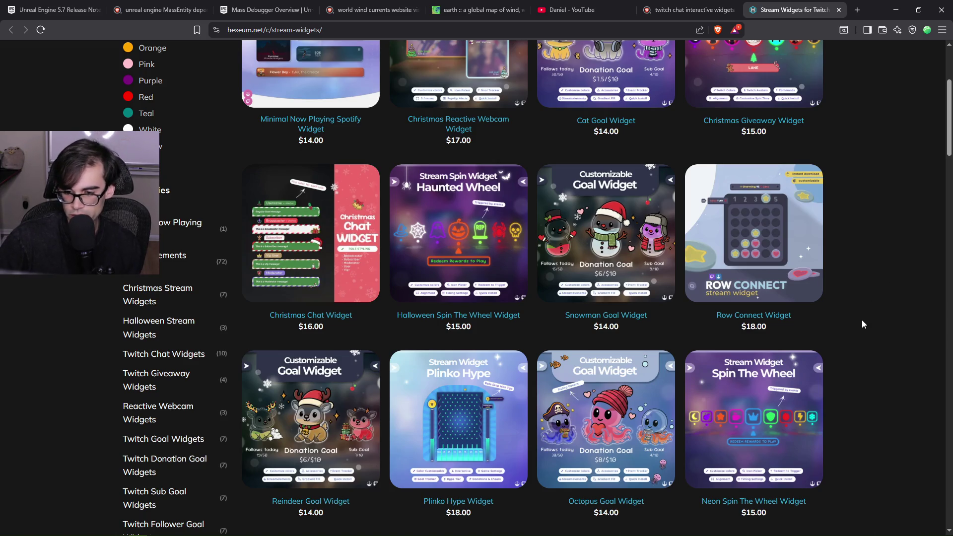
scroll(863, 320, "up", 4)
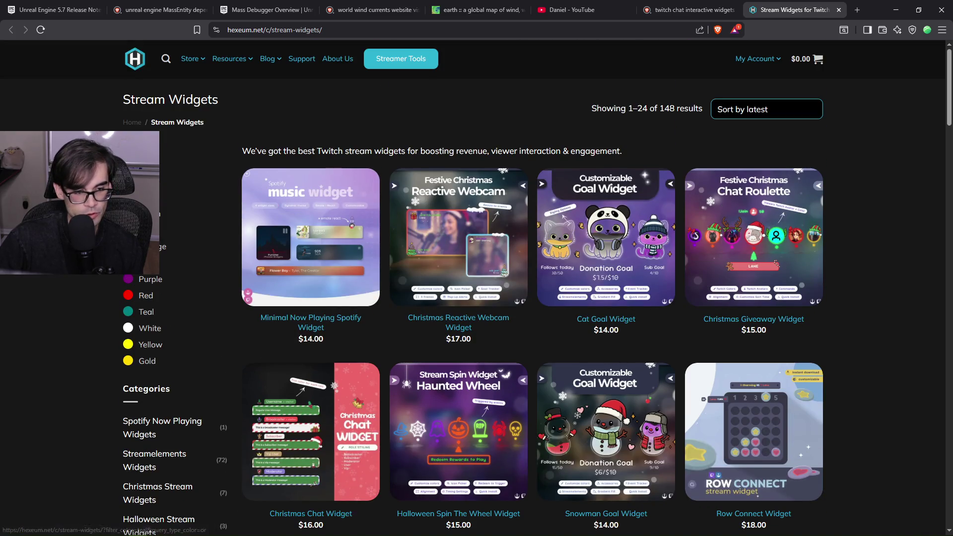
scroll(114, 361, "down", 3)
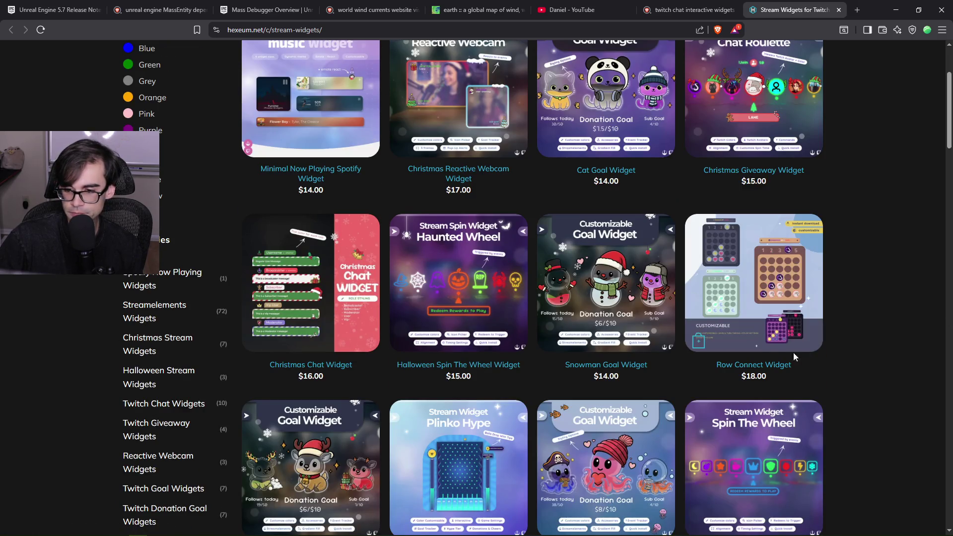
left_click(744, 366)
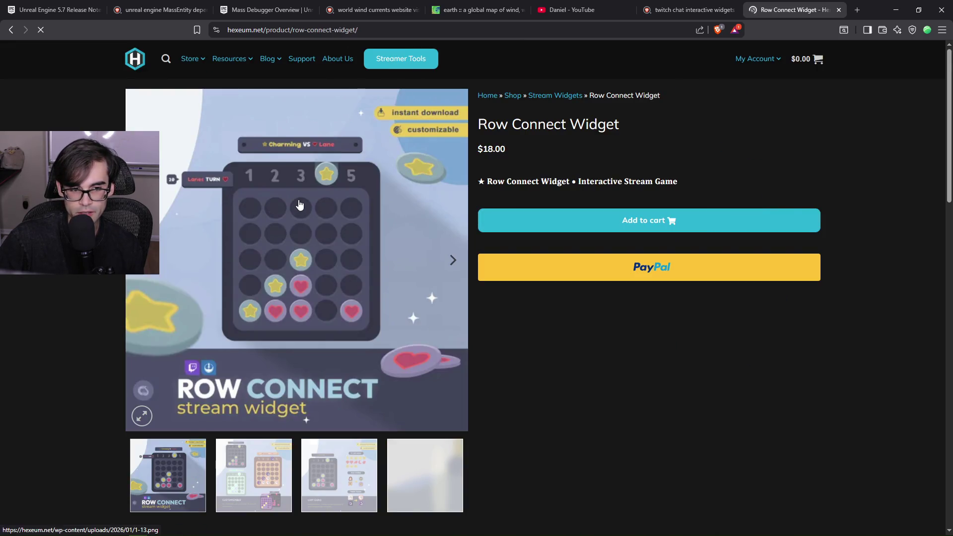
Page through the Row Connect Widget's product gallery images
left_click(453, 262)
left_click(454, 262)
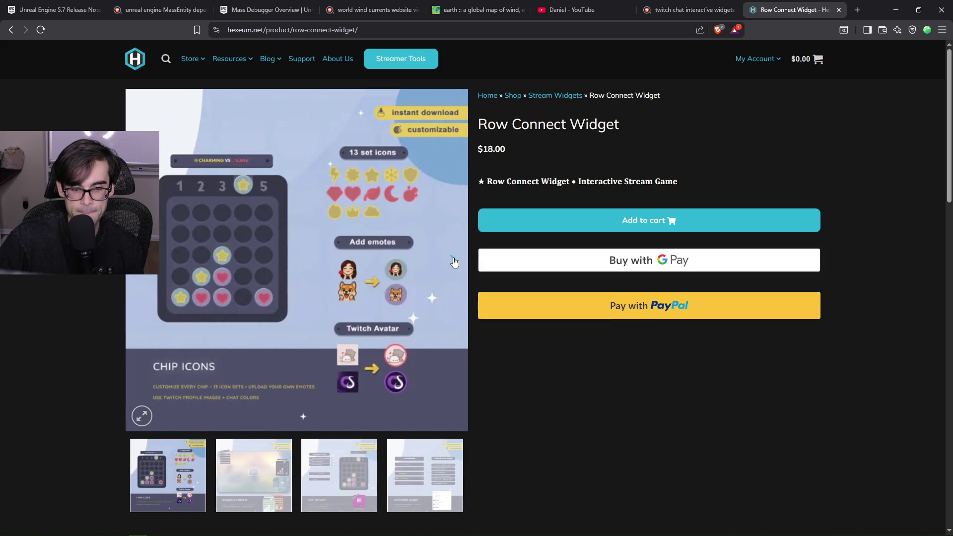
left_click(453, 262)
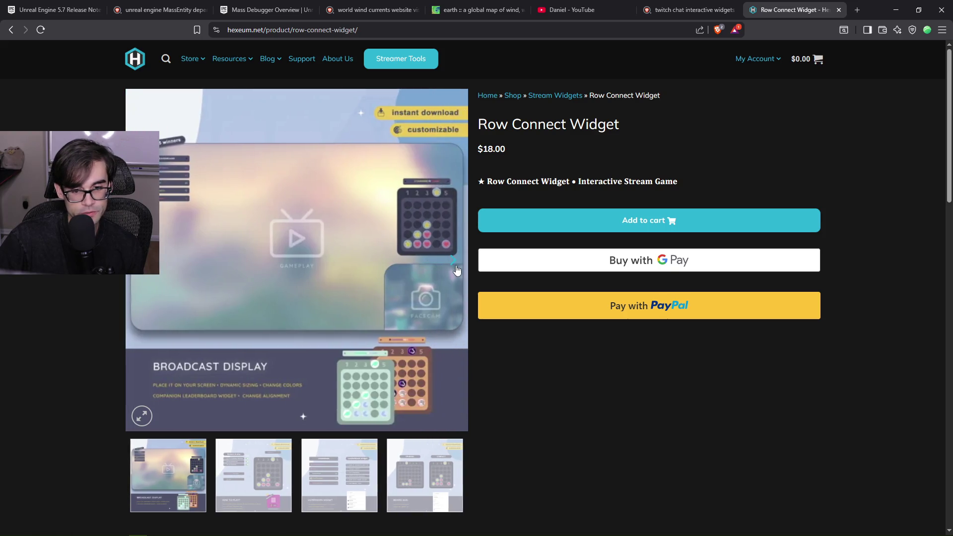
left_click(456, 268)
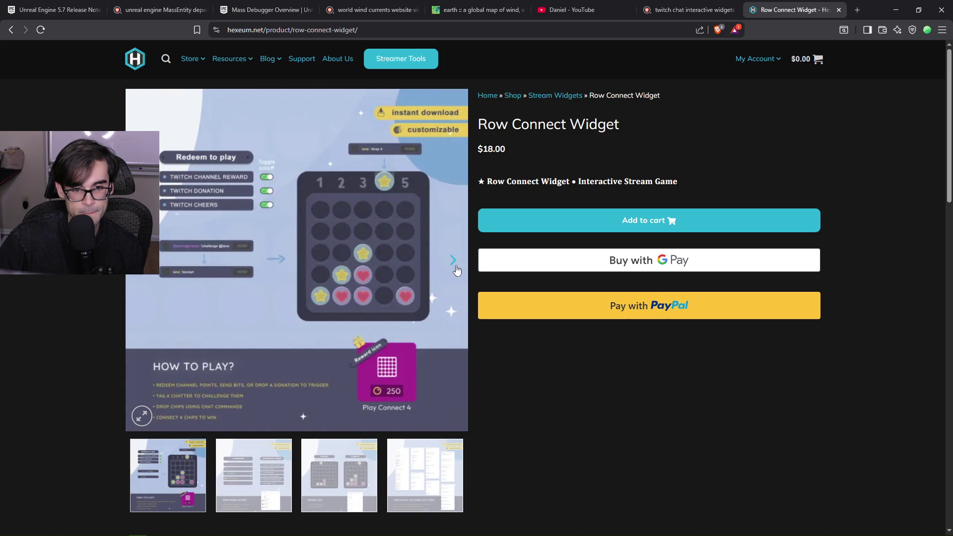
left_click(457, 269)
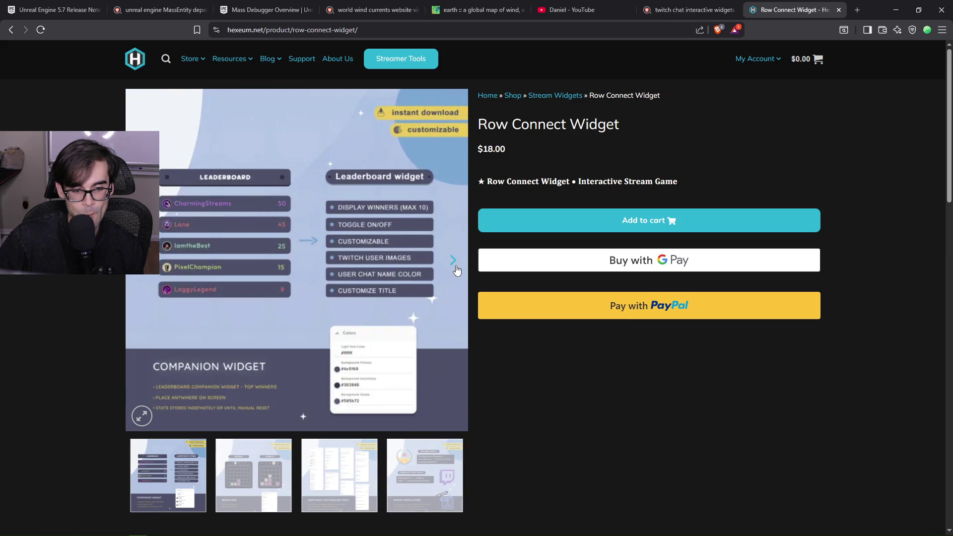
left_click(457, 270)
Read the Features, Why Choose Hexeum and Compatibility details, then return to the top
scroll(448, 311, "down", 8)
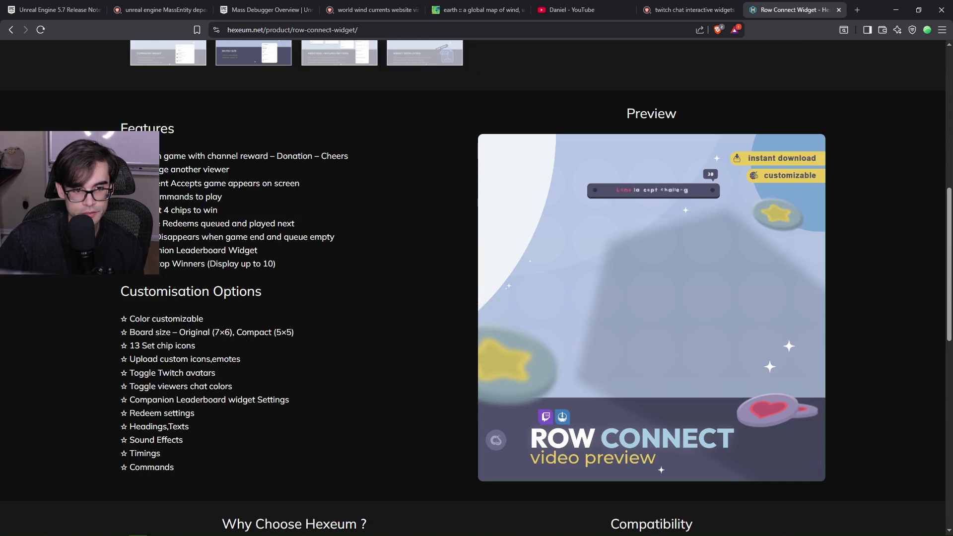
mouse_move(171, 160)
left_mouse_down()
mouse_move(360, 158)
mouse_move(308, 183)
left_mouse_up()
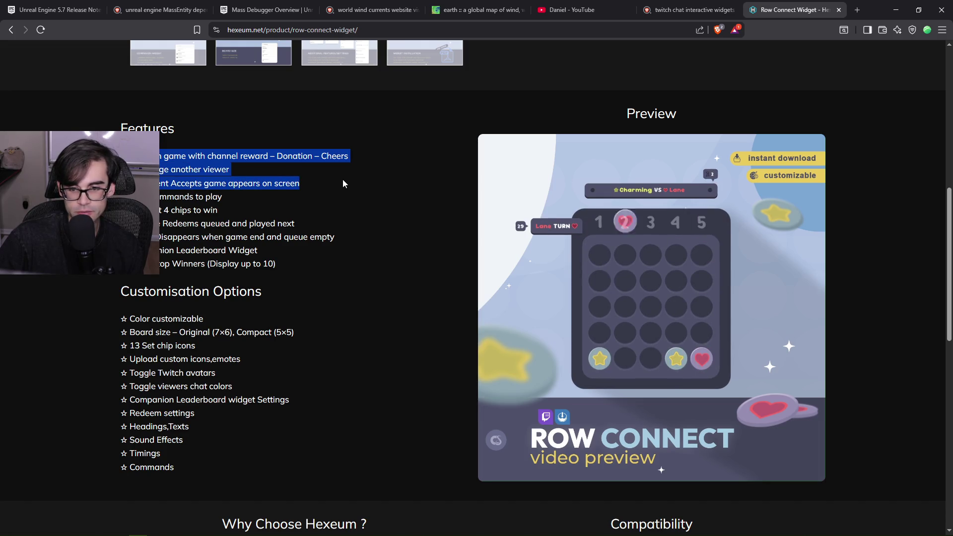
left_click(316, 205)
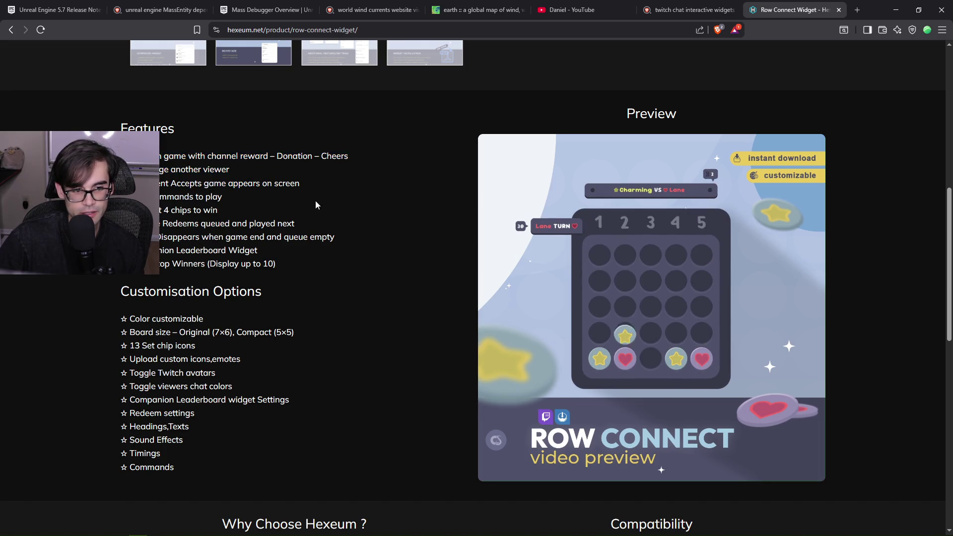
triple_click(226, 198)
scroll(253, 277, "down", 7)
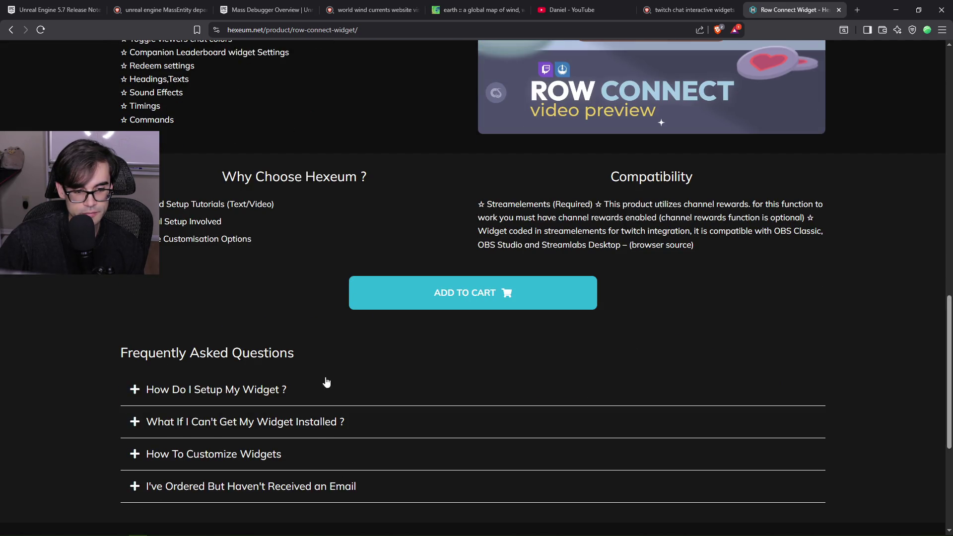
scroll(253, 415, "down", 4)
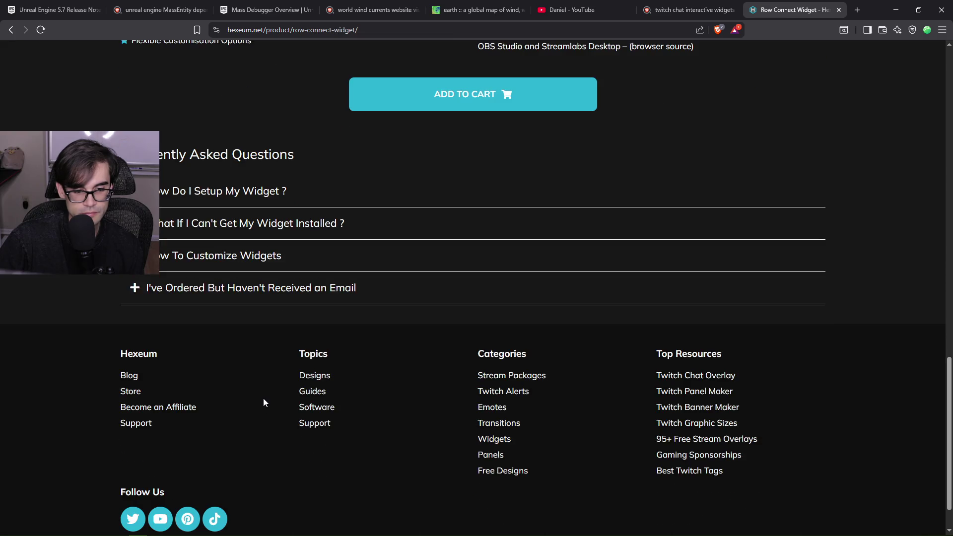
scroll(263, 398, "up", 6)
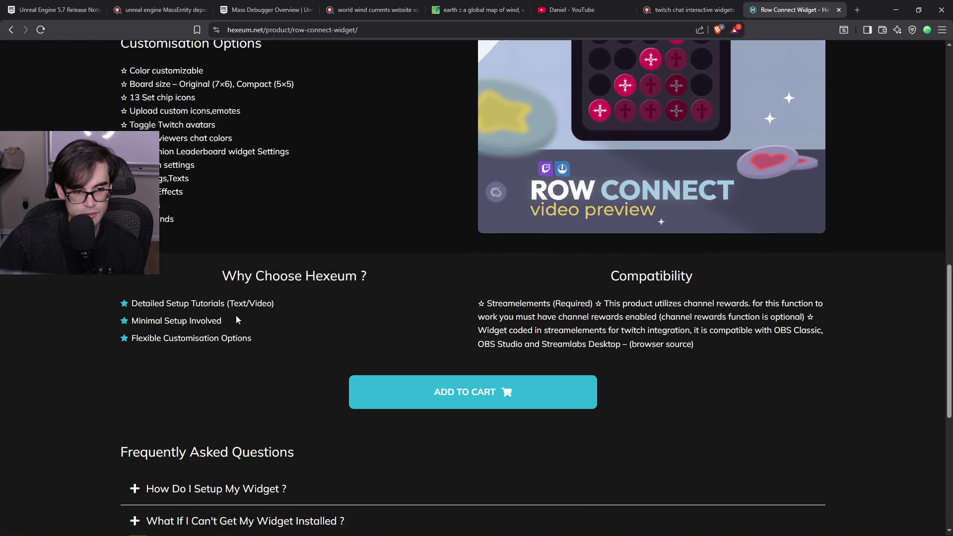
left_click_drag(259, 343, 130, 301)
mouse_move(294, 334)
left_mouse_down()
mouse_move(546, 392)
mouse_move(670, 331)
mouse_move(471, 313)
left_mouse_up()
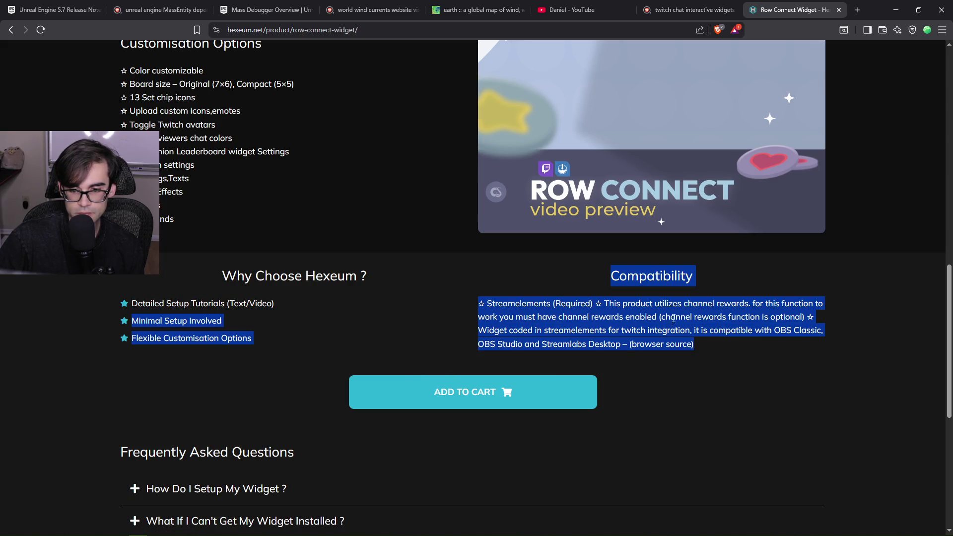
scroll(733, 346, "up", 10)
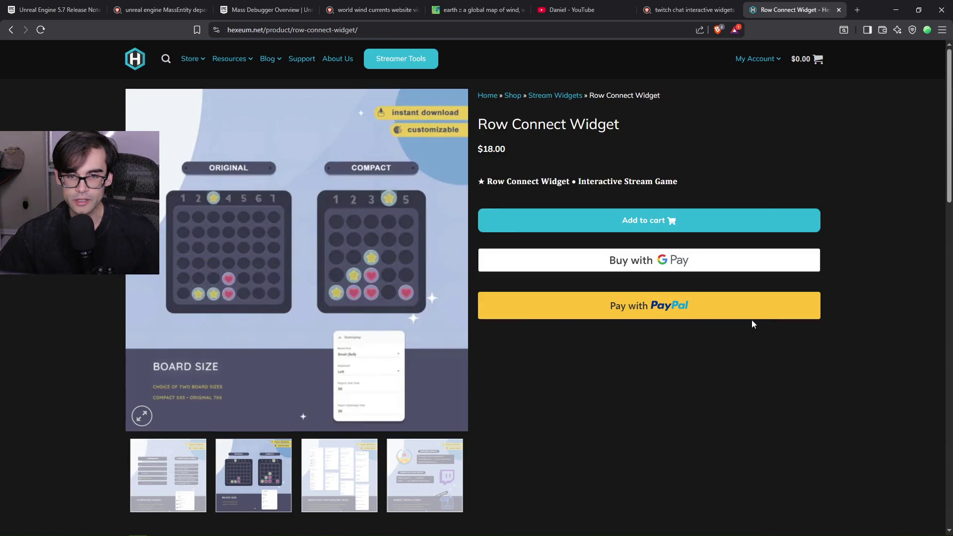
Close the Row Connect Widget tab and scroll through the 'twitch chat interactive widgets' results
left_click(843, 11)
scroll(453, 260, "down", 2)
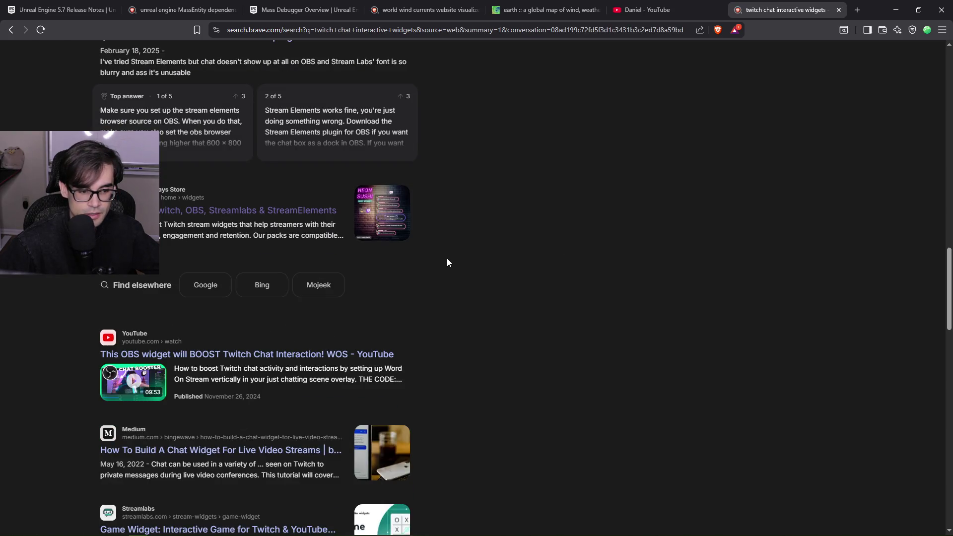
scroll(446, 263, "down", 2)
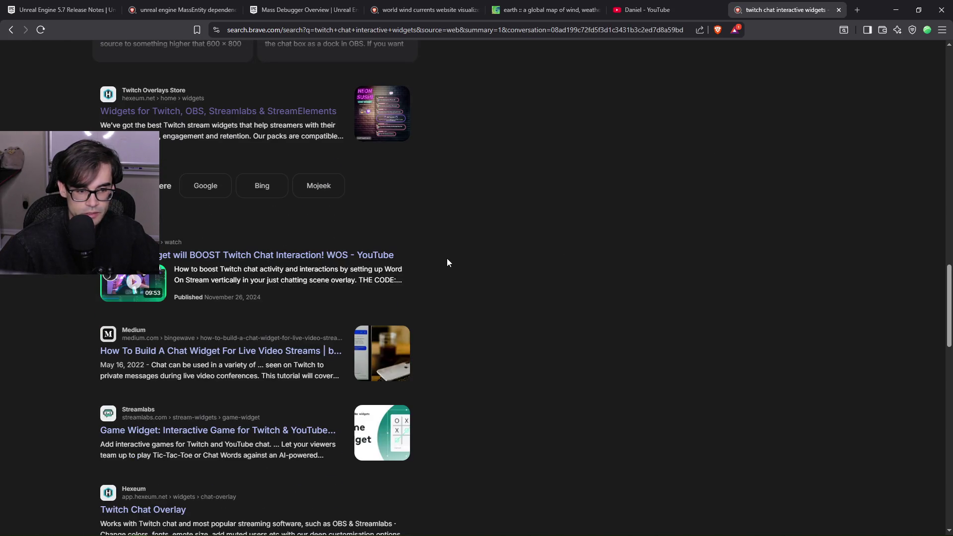
scroll(447, 259, "down", 2)
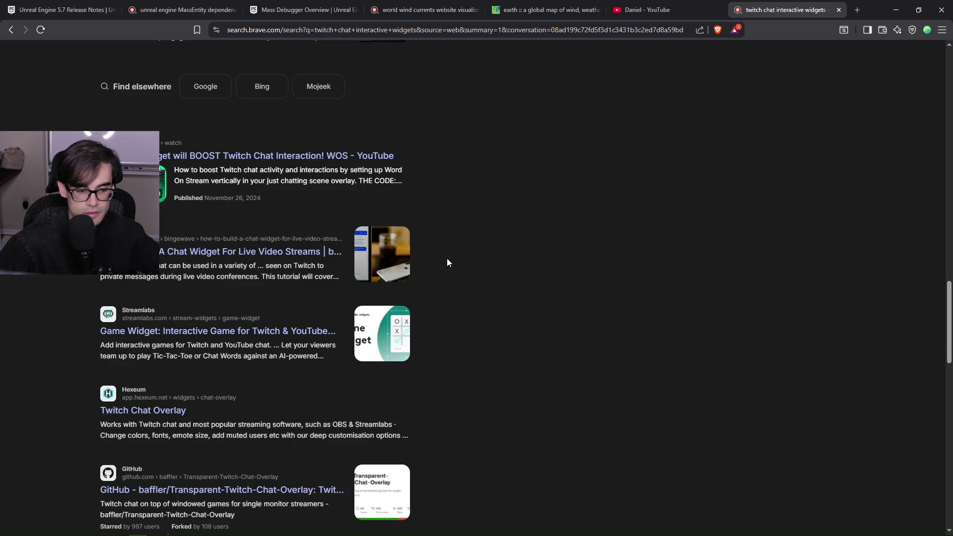
scroll(447, 262, "down", 3)
scroll(447, 262, "down", 3)
scroll(447, 262, "down", 2)
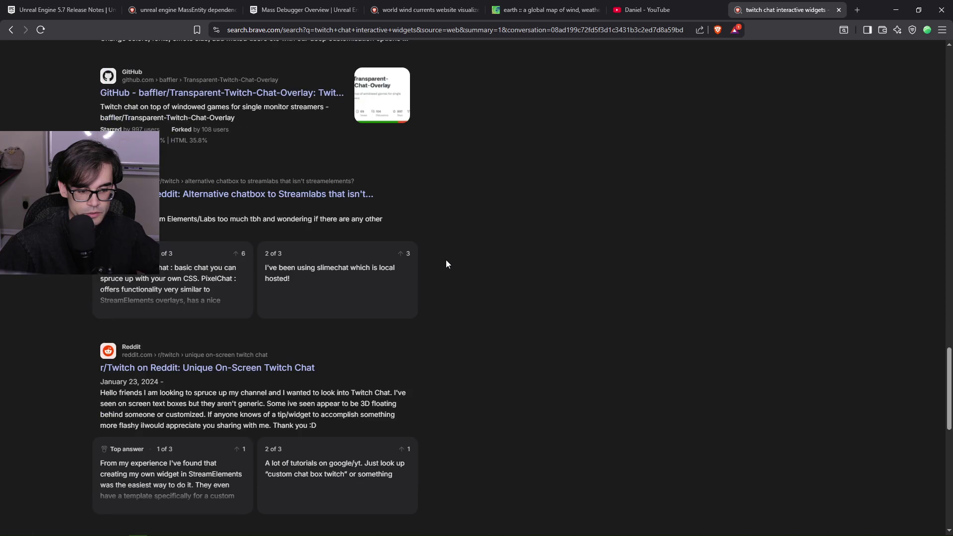
scroll(445, 266, "down", 6)
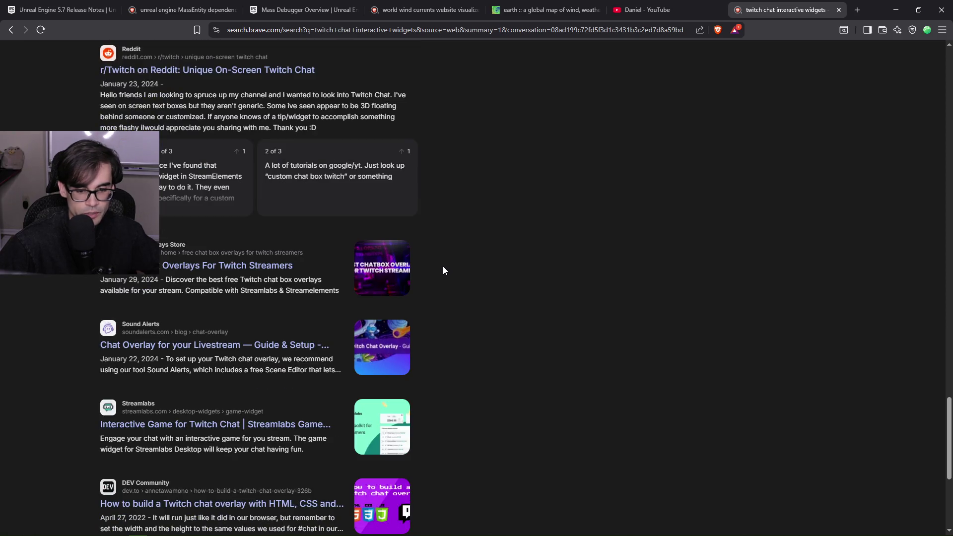
scroll(443, 270, "down", 1)
scroll(443, 270, "down", 2)
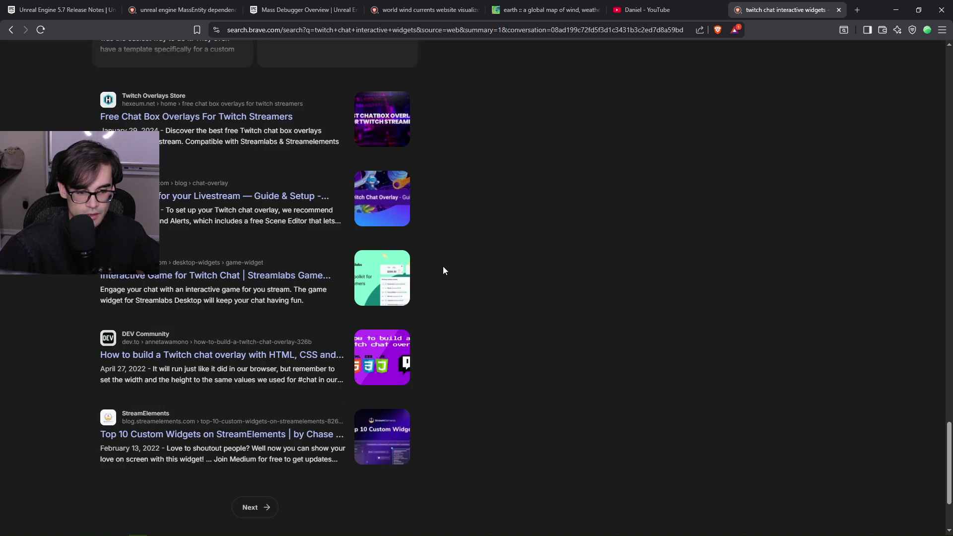
scroll(443, 267, "down", 1)
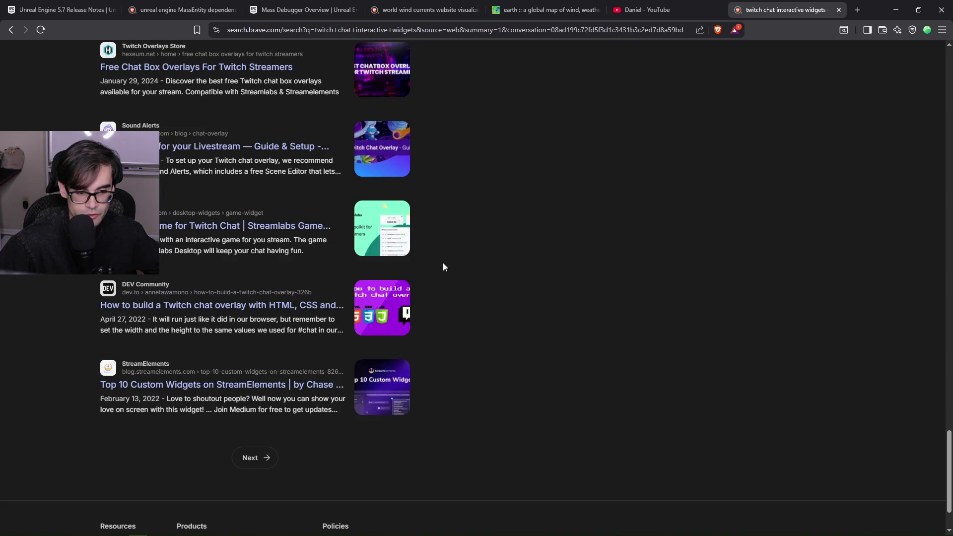
scroll(526, 357, "up", 20)
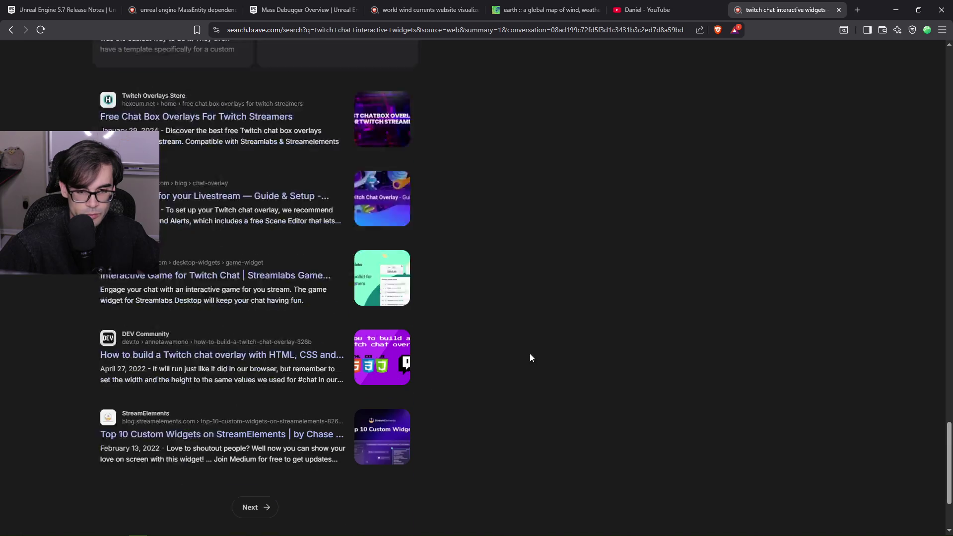
scroll(523, 369, "up", 8)
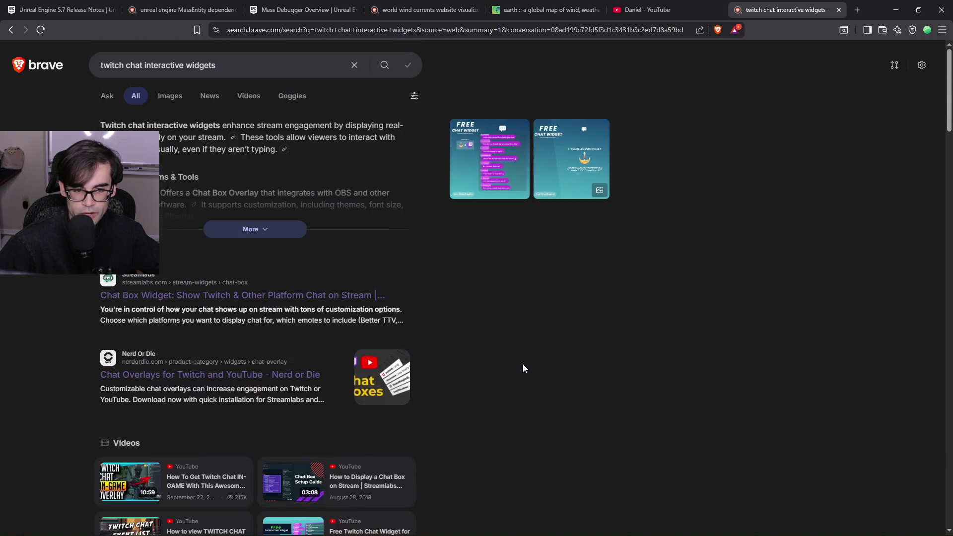
Close the widget search, reload the YouTube channel's videos page, and minimize the browser
left_click(839, 10)
left_click(41, 30)
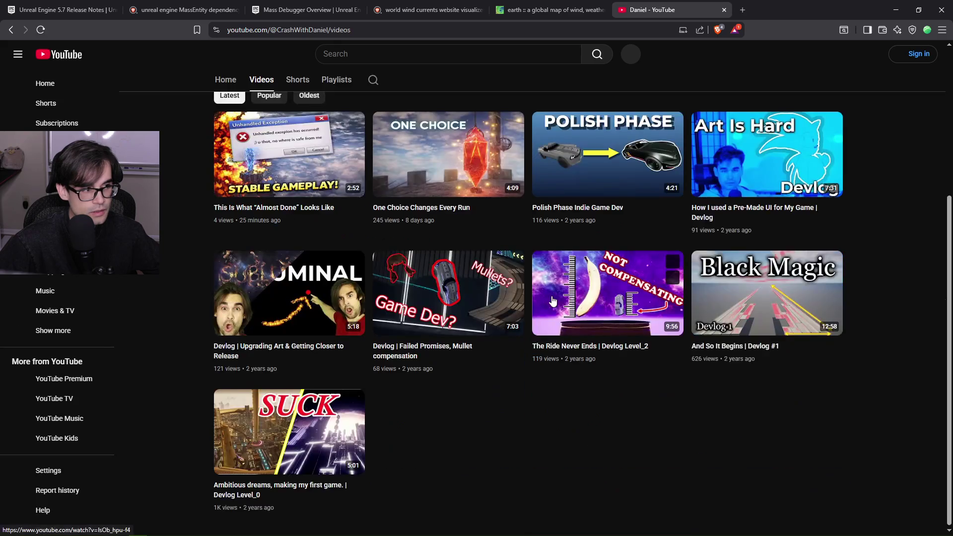
mouse_move(552, 298)
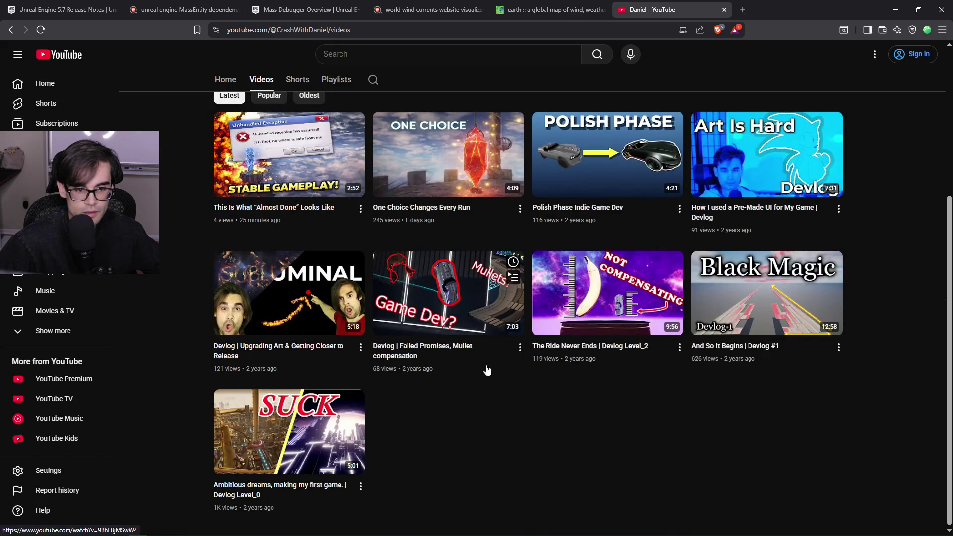
scroll(497, 347, "up", 5)
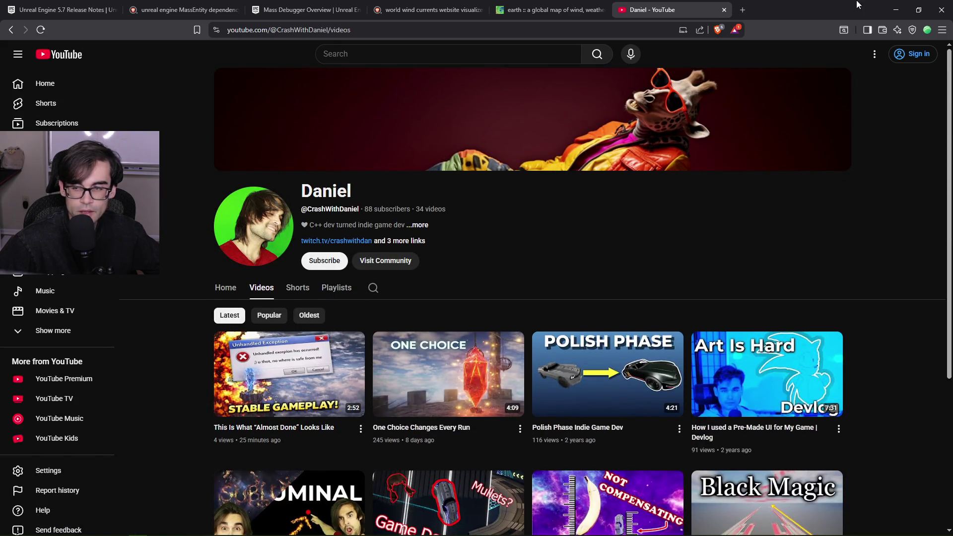
left_click(893, 11)
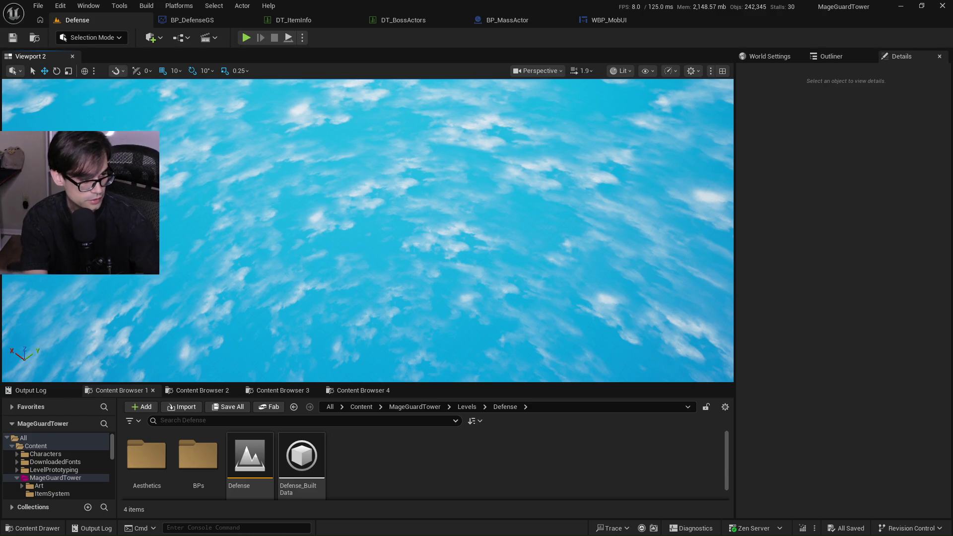
Switch via VS Code's DefenseGS.h to the 250125_MageGuardNotes.txt file in Notepad++
key("alt+Tab")
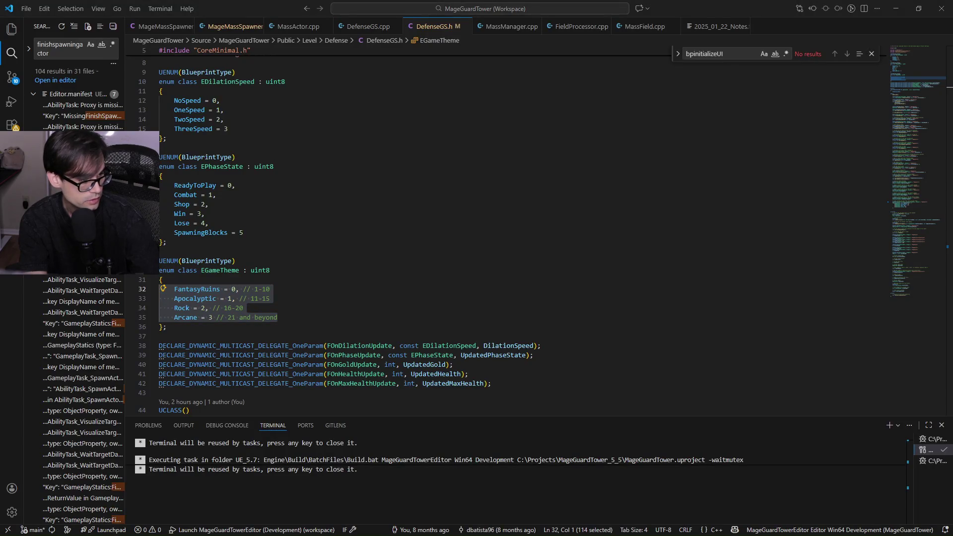
key("alt+Tab")
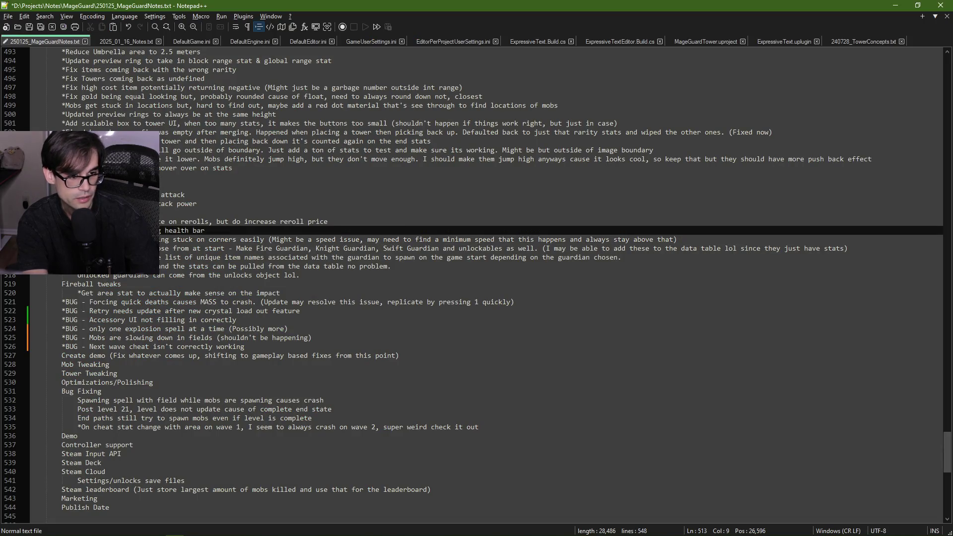